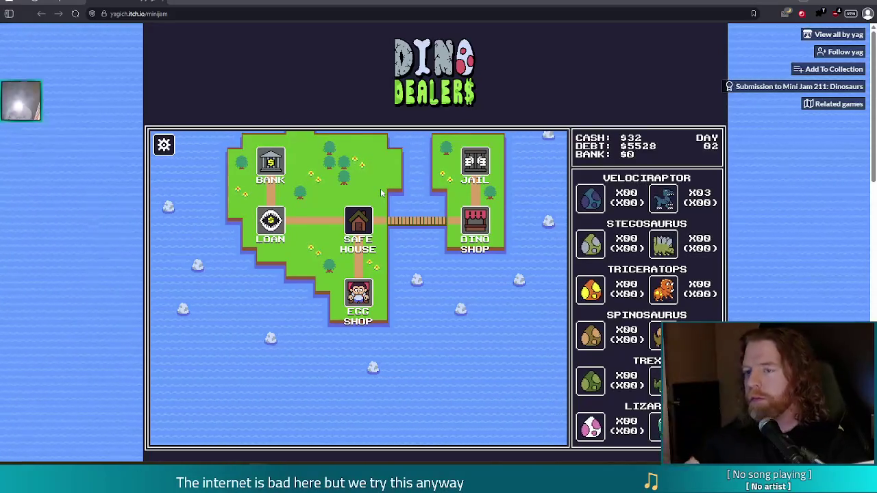
Pass a day at the Safe House, then sell the adult Velociraptors at the Dino Shop, reaching $2372 cash.
{"action": "left_click", "coordinate": [363, 218]}
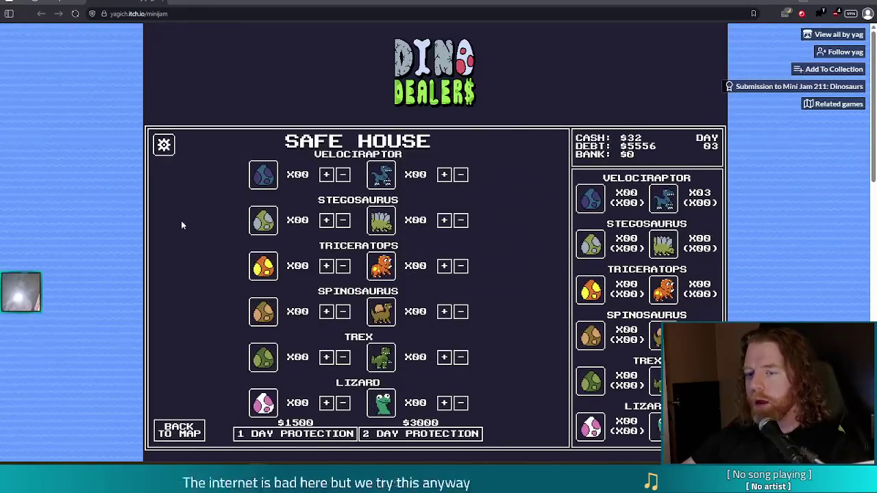
{"action": "left_click", "coordinate": [179, 430]}
{"action": "left_click", "coordinate": [466, 317]}
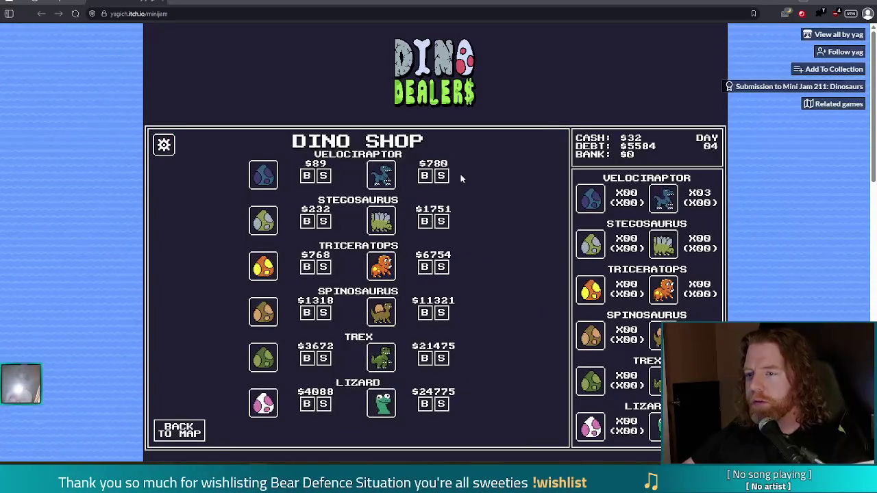
{"action": "left_click", "coordinate": [440, 176]}
{"action": "left_click", "coordinate": [441, 175]}
{"action": "left_click", "coordinate": [440, 176]}
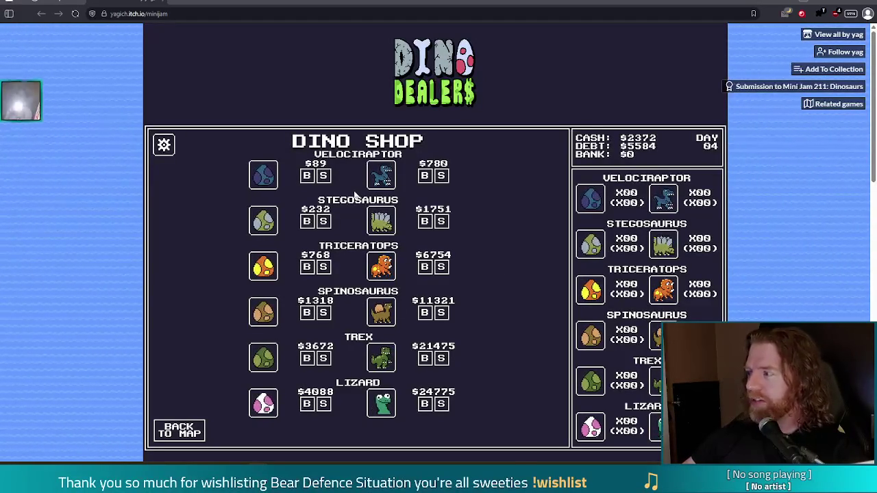
Rest at the Safe House through day five, then enter the Mega-Loan-Don loan office on day 06.
{"action": "left_click", "coordinate": [183, 438]}
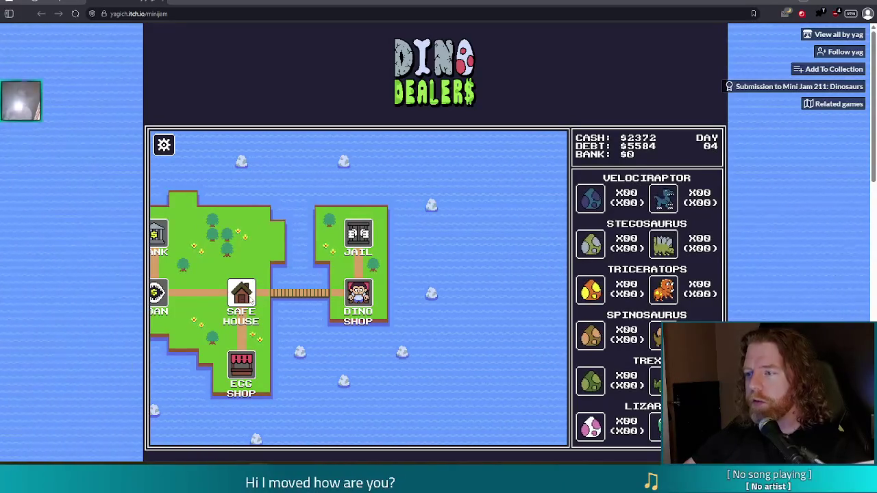
{"action": "left_click", "coordinate": [250, 300]}
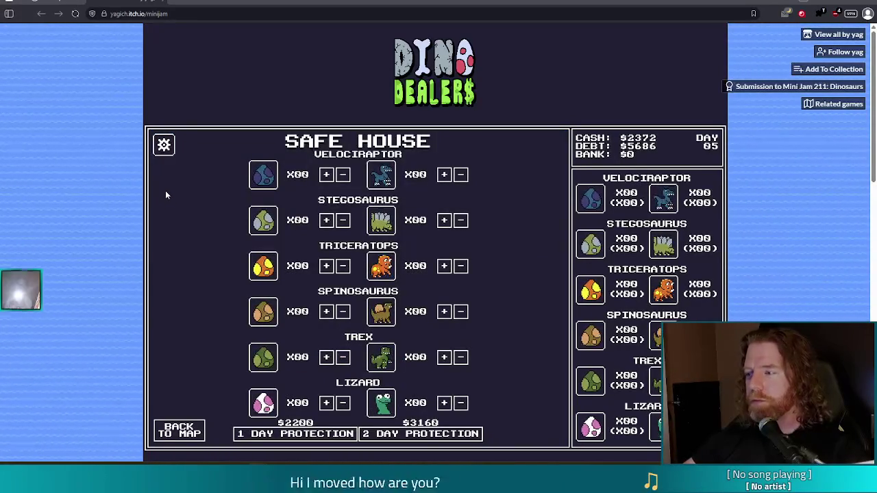
{"action": "left_click", "coordinate": [192, 428]}
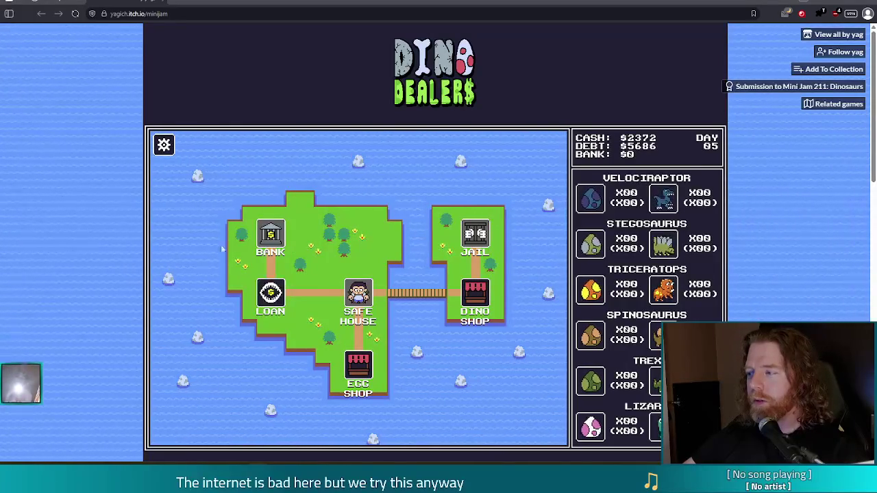
{"action": "left_click", "coordinate": [274, 295]}
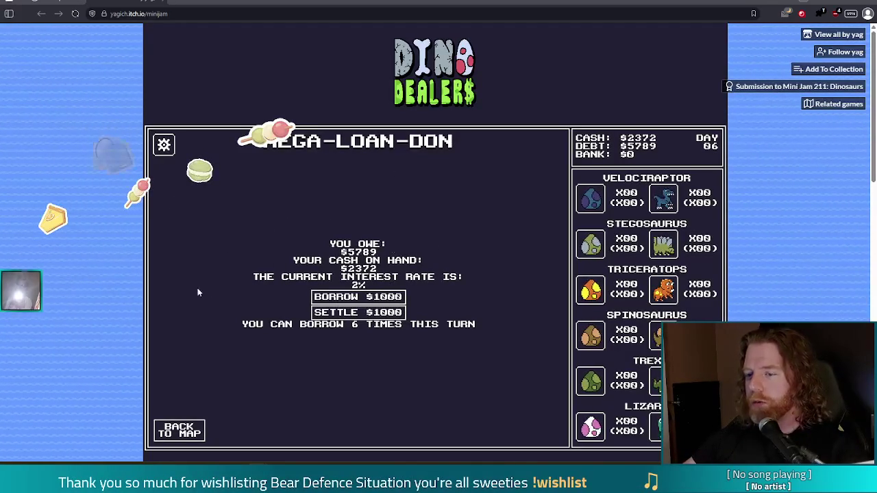
Take $1000 loans from Mega-Loan-Don for $8372 cash and $11789 debt, then return to the map.
{"action": "left_click", "coordinate": [375, 297]}
{"action": "left_click", "coordinate": [376, 297]}
{"action": "left_click", "coordinate": [376, 297]}
{"action": "left_click", "coordinate": [376, 297]}
{"action": "left_click", "coordinate": [376, 297]}
{"action": "left_click", "coordinate": [375, 297]}
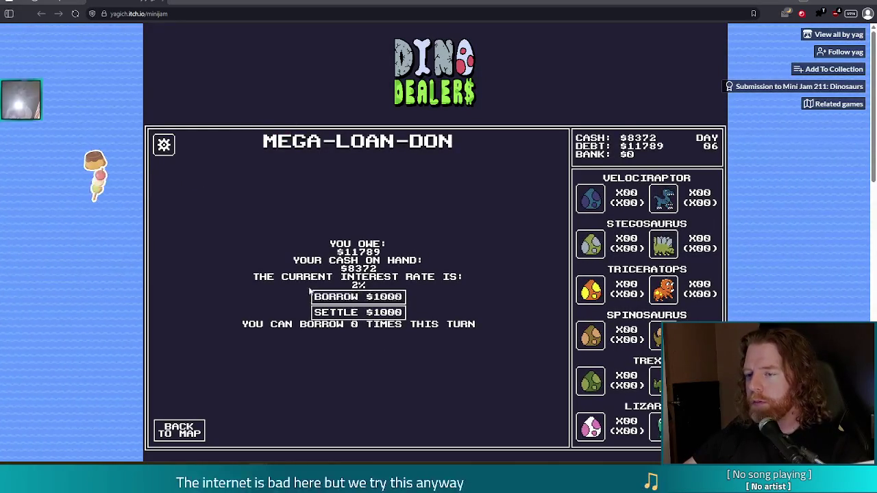
{"action": "left_click", "coordinate": [190, 431]}
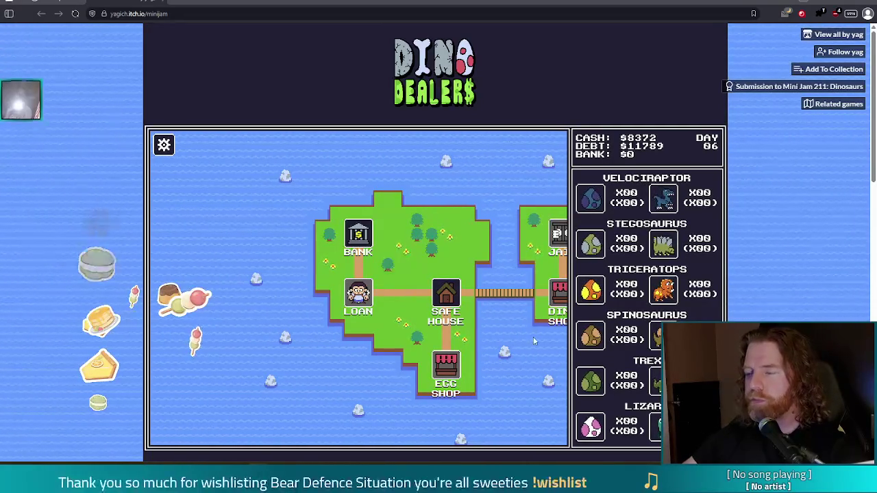
Rest a day at the Safe House to reach day 07 and return to the island map.
{"action": "left_click", "coordinate": [449, 302]}
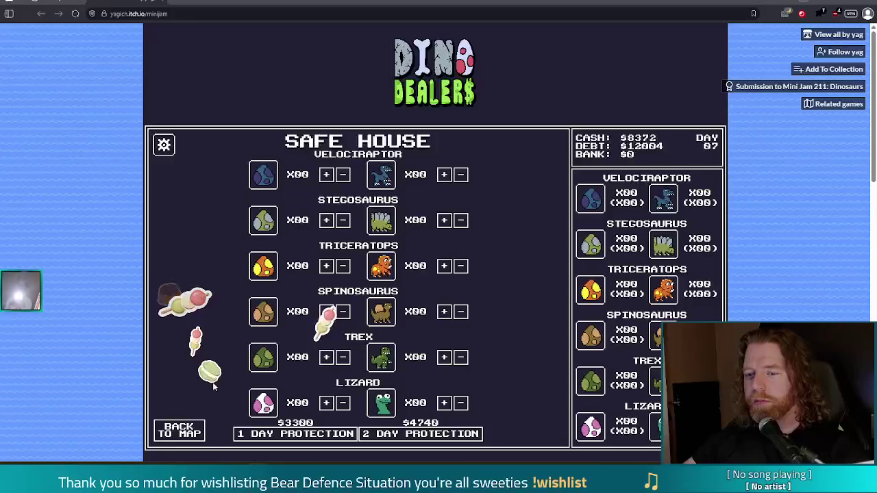
{"action": "left_click", "coordinate": [179, 430]}
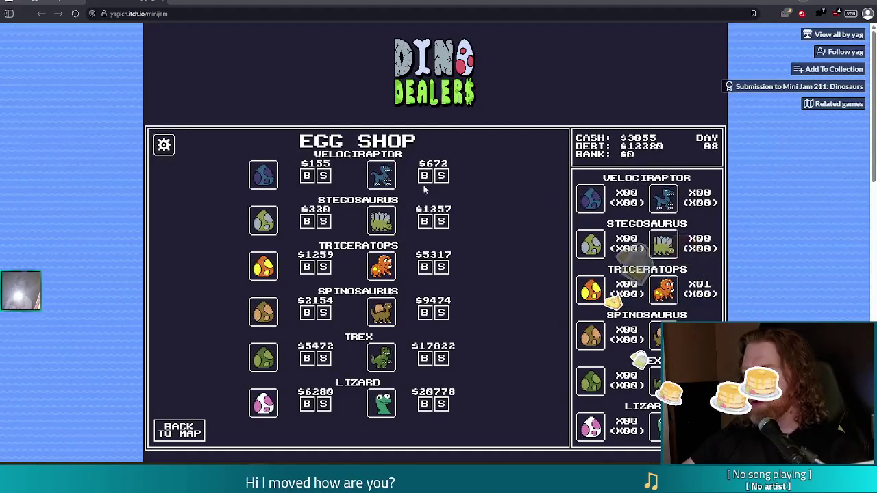
Buy two adult Stegosaurus at the Egg Shop and leave for the map.
{"action": "left_click", "coordinate": [425, 221]}
{"action": "left_click", "coordinate": [425, 221]}
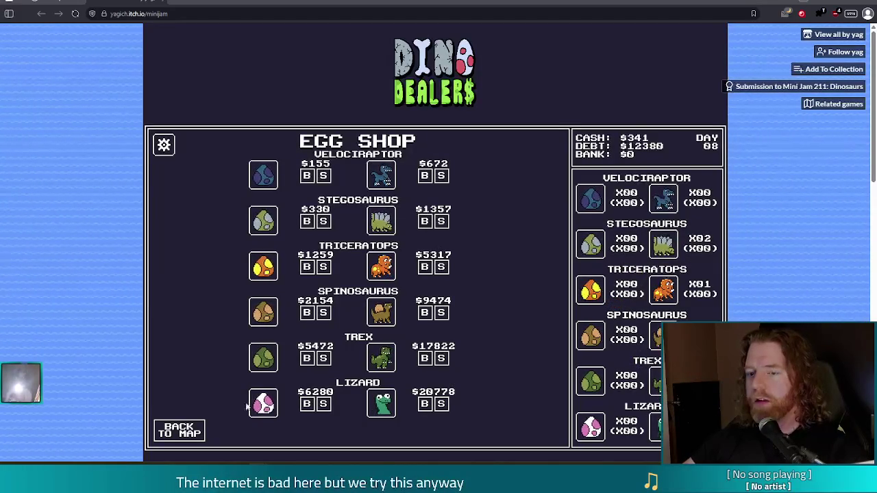
{"action": "key", "text": "Escape"}
Pass a day at the Safe House, then sell an adult Stegosaurus at the day-10 Dino Shop.
{"action": "left_click", "coordinate": [368, 226]}
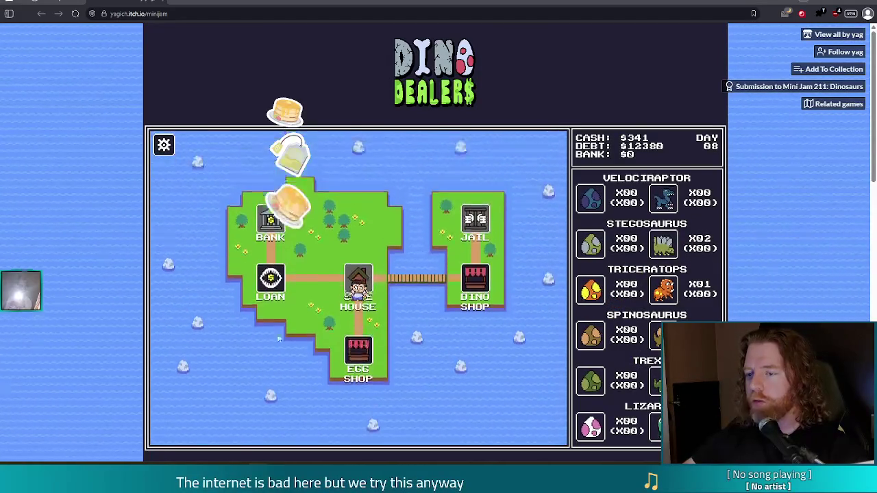
{"action": "key", "text": "Escape"}
{"action": "left_click", "coordinate": [483, 295]}
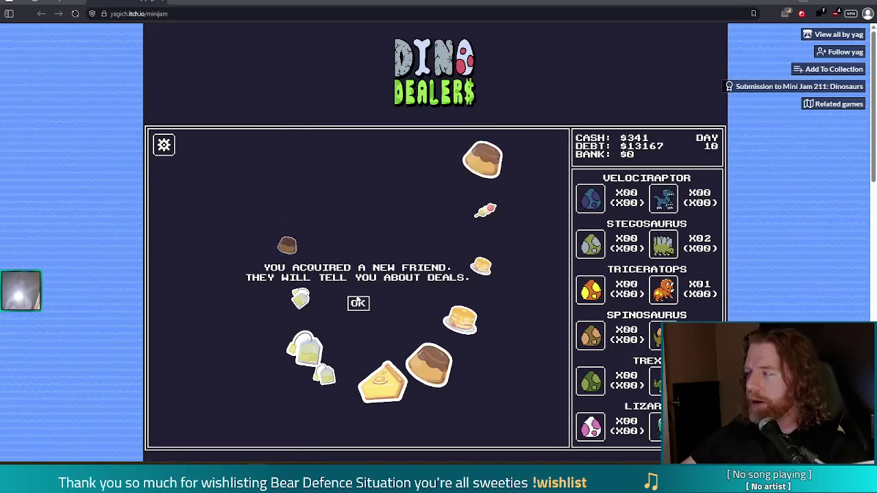
{"action": "left_click", "coordinate": [359, 304]}
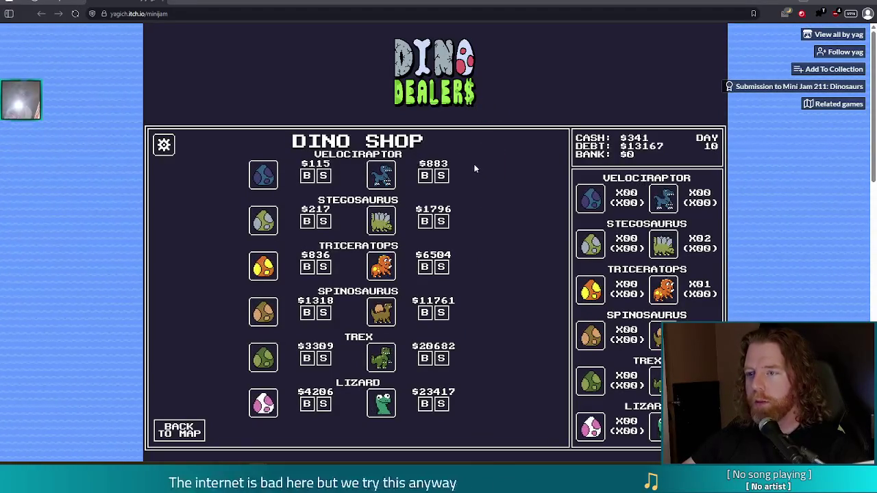
{"action": "left_click", "coordinate": [441, 221]}
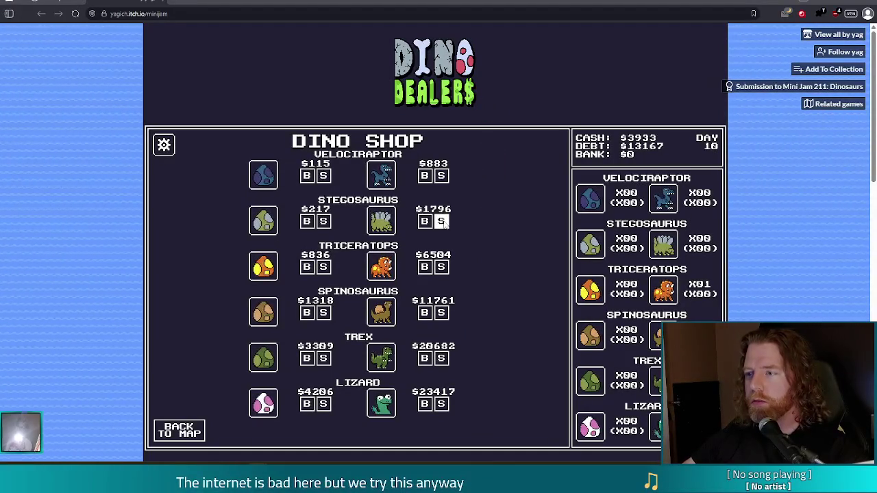
Sell the adult Triceratops, lifting cash to $10437, and go back to the island map.
{"action": "left_click", "coordinate": [442, 268]}
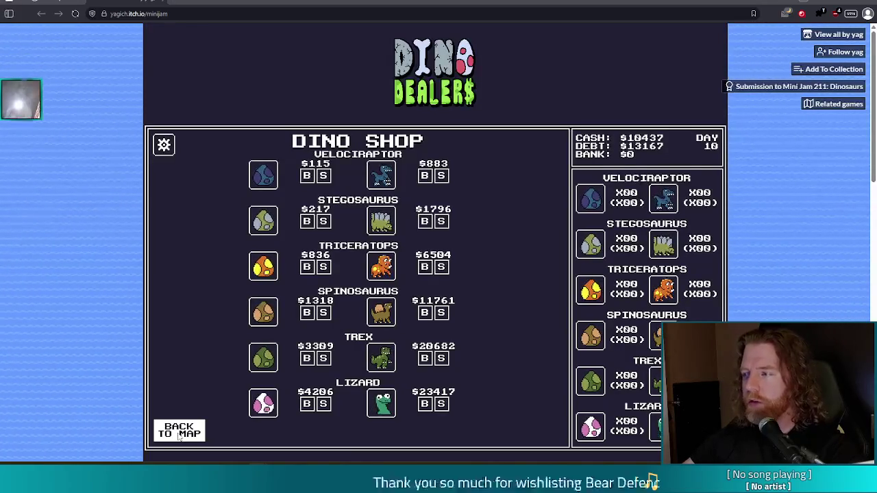
{"action": "left_click", "coordinate": [179, 437]}
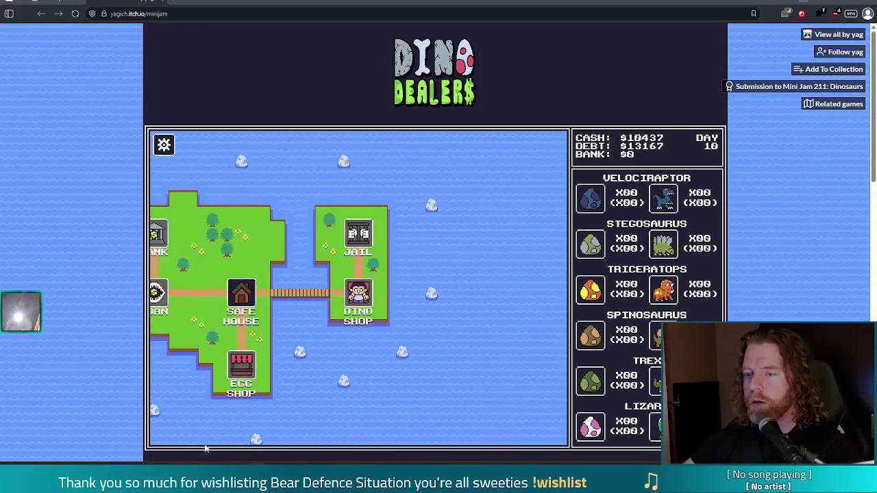
Rest at the Safe House, then at the loan office pocket the found $31 and borrow $1000.
{"action": "left_click", "coordinate": [244, 296]}
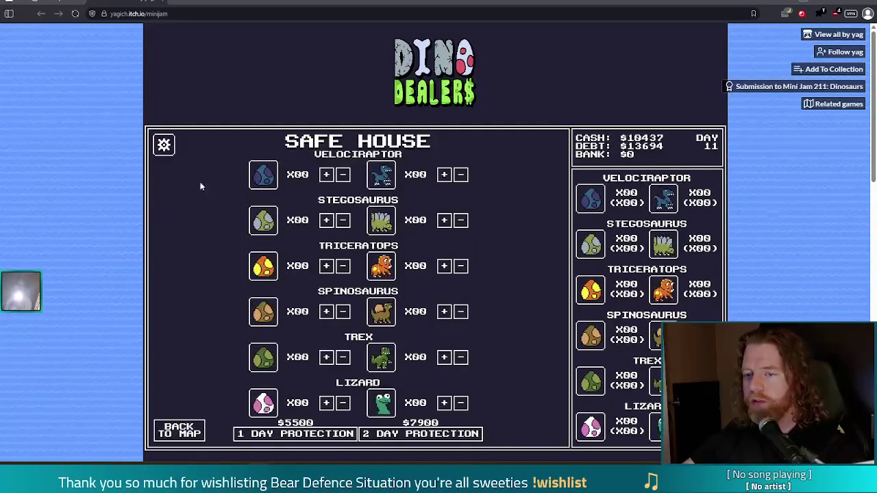
{"action": "left_click", "coordinate": [179, 430]}
{"action": "left_click", "coordinate": [272, 296]}
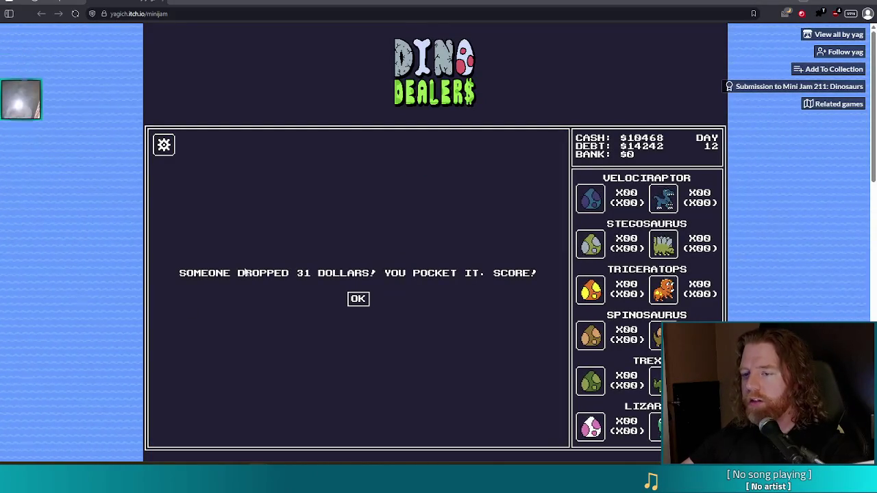
{"action": "left_click", "coordinate": [357, 298]}
{"action": "left_click", "coordinate": [373, 298]}
Borrow three more $1000 loans from Mega-Loan-Don and leave the loan office.
{"action": "left_click", "coordinate": [374, 297]}
{"action": "left_click", "coordinate": [370, 297]}
{"action": "left_click", "coordinate": [371, 298]}
{"action": "left_click", "coordinate": [370, 297]}
{"action": "left_click", "coordinate": [370, 297]}
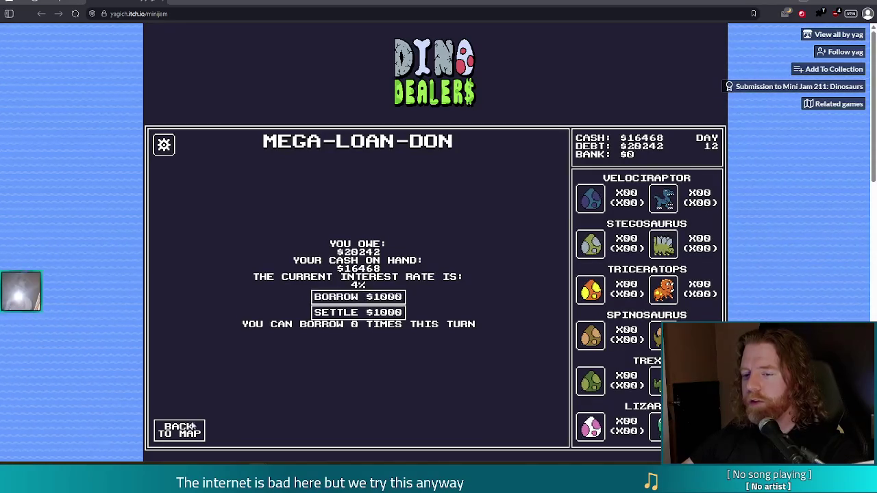
{"action": "left_click", "coordinate": [179, 430]}
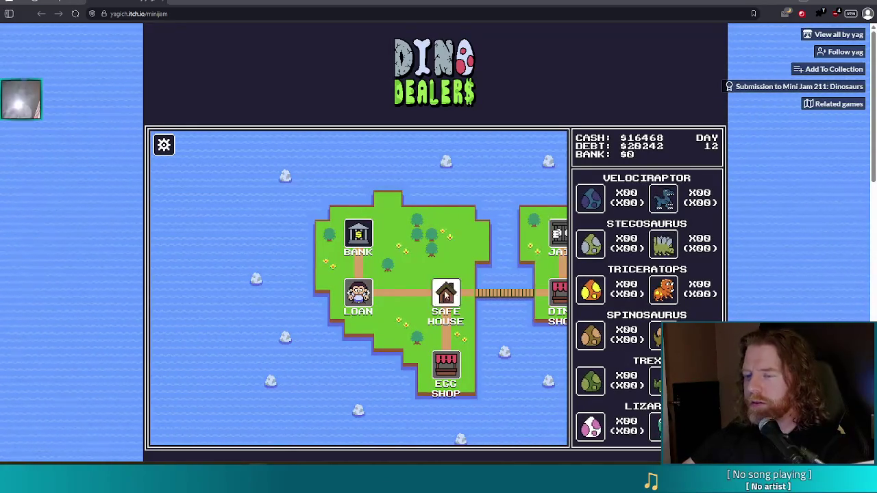
Spend a day at the Safe House, acknowledging the robbery notice.
{"action": "left_click", "coordinate": [446, 297]}
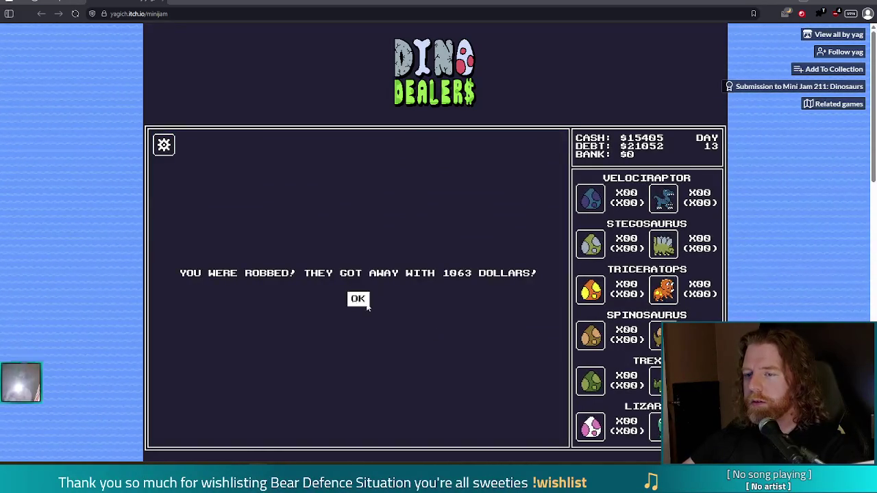
{"action": "left_click", "coordinate": [358, 302]}
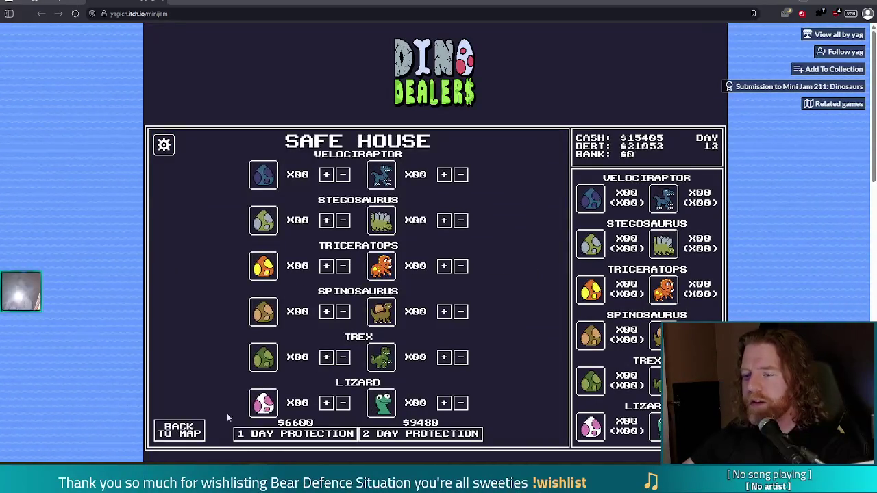
{"action": "left_click", "coordinate": [179, 430]}
Buy an adult Spinosaurus and an adult Triceratops at the Egg Shop, leaving $61 cash.
{"action": "left_click", "coordinate": [358, 368]}
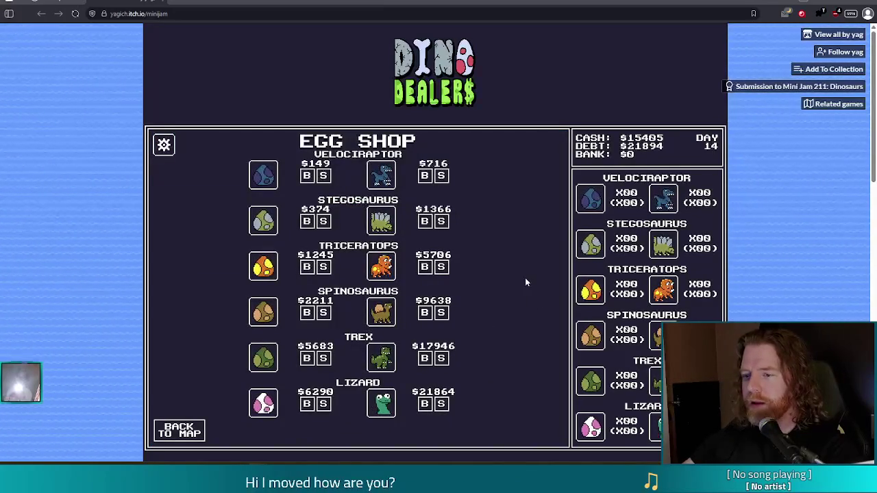
{"action": "left_click", "coordinate": [425, 312]}
{"action": "left_click", "coordinate": [425, 267]}
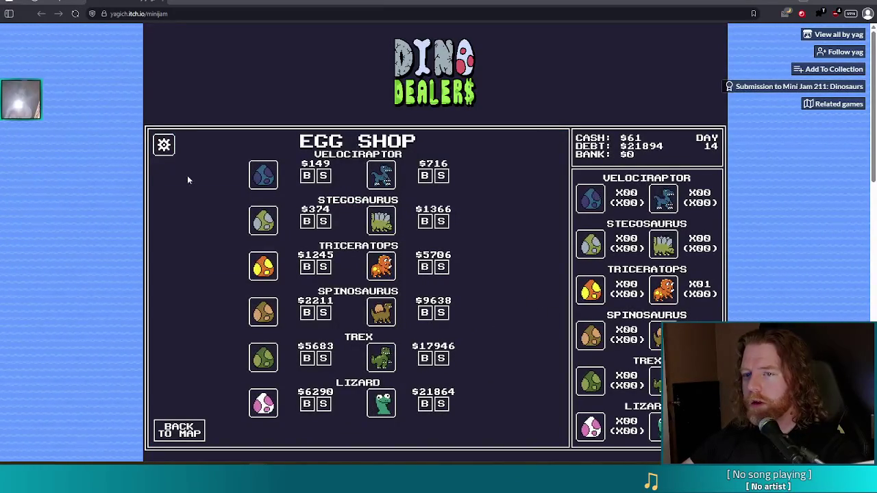
{"action": "left_click", "coordinate": [178, 431]}
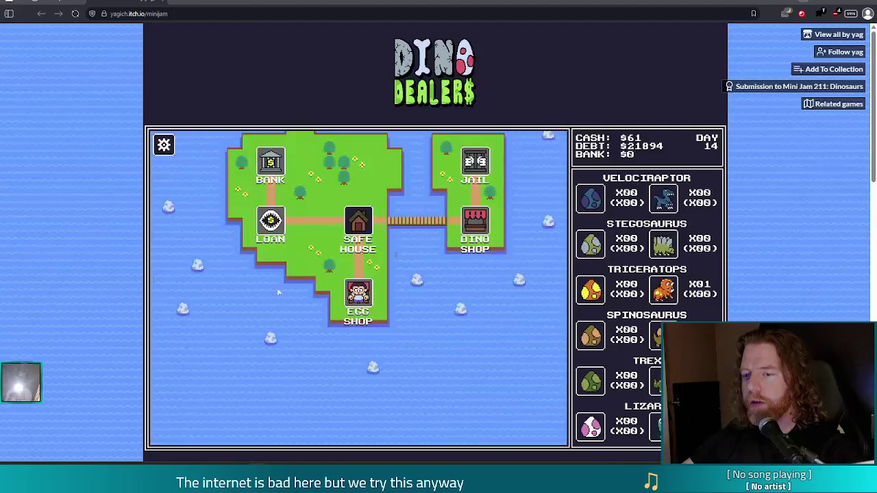
{"action": "left_click", "coordinate": [358, 222]}
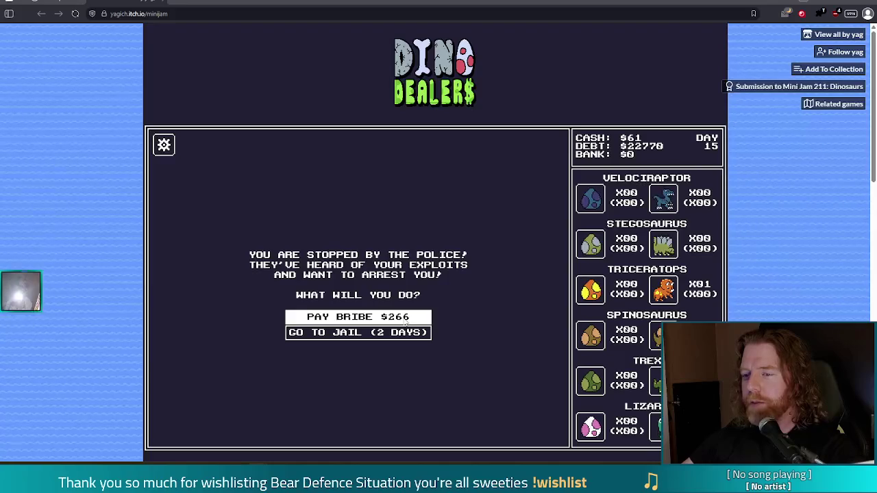
Choose 2 days in jail over the $266 bribe, then sell the Triceratops and Spinosaurus at the Dino Shop.
{"action": "left_click", "coordinate": [402, 333]}
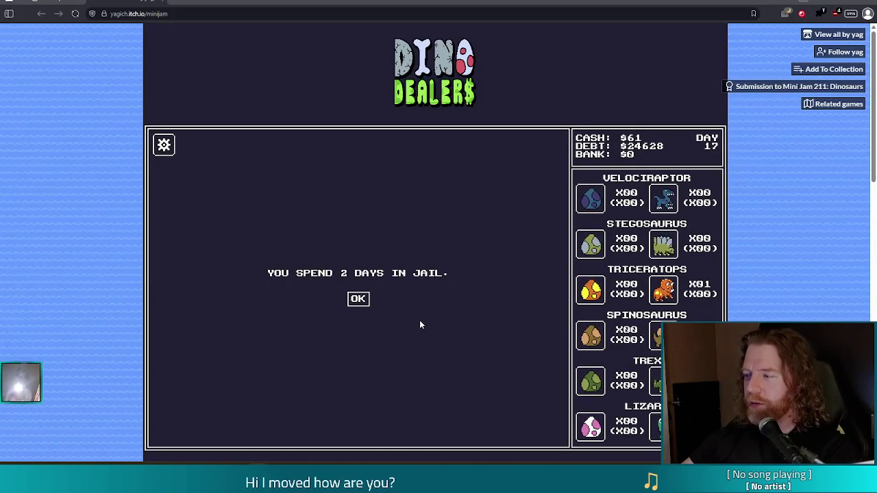
{"action": "left_click", "coordinate": [358, 300]}
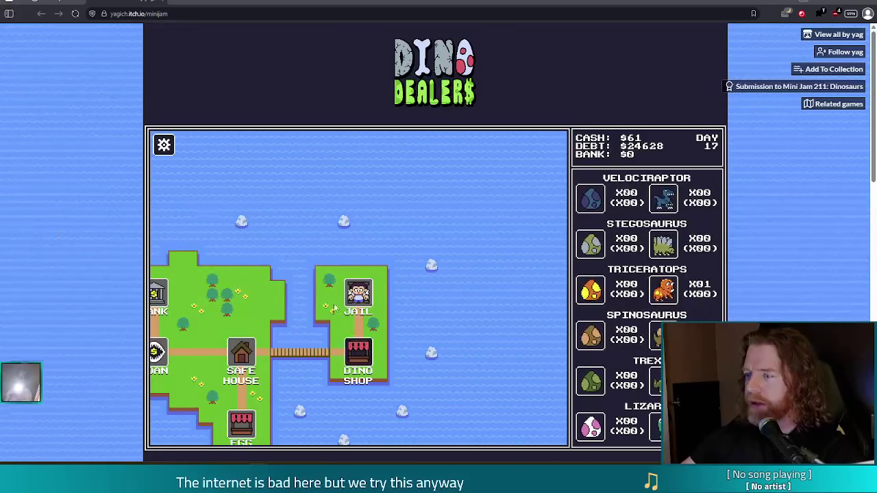
{"action": "left_click", "coordinate": [365, 354]}
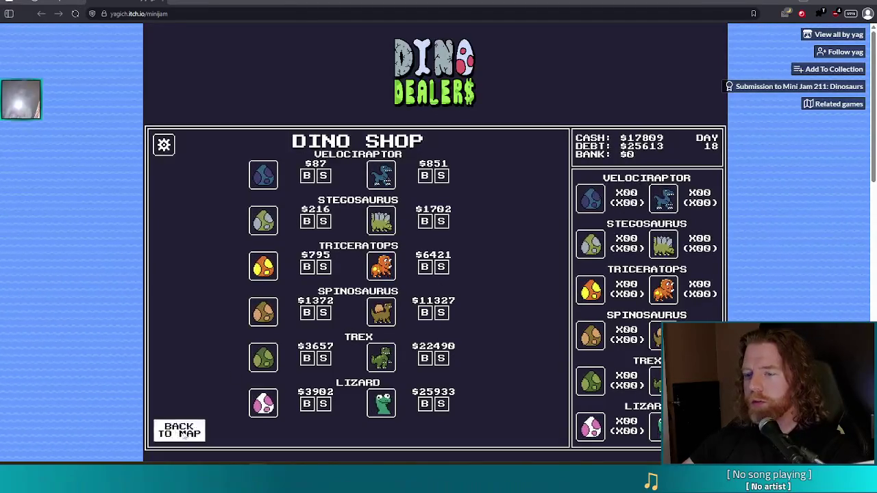
Pass a day at the Safe House, then reach the Egg Shop and collect the found money.
{"action": "left_click", "coordinate": [179, 431]}
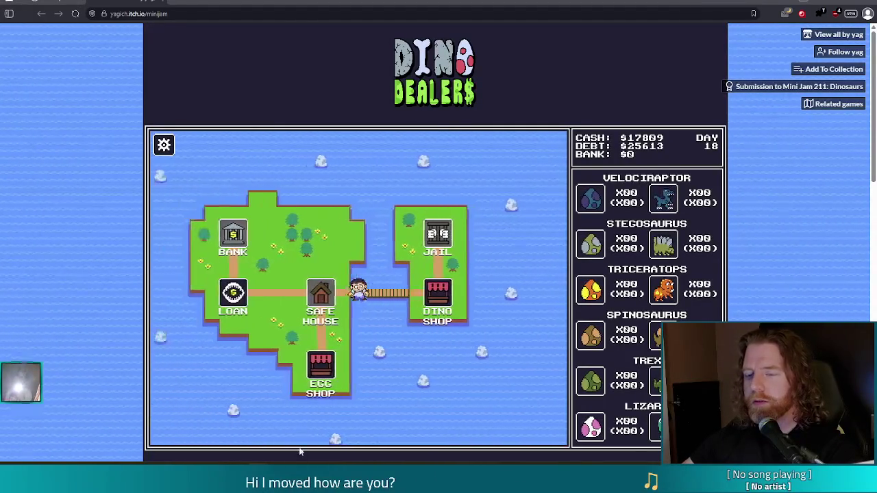
{"action": "left_click", "coordinate": [320, 291]}
{"action": "left_click", "coordinate": [232, 429]}
{"action": "left_click", "coordinate": [370, 367]}
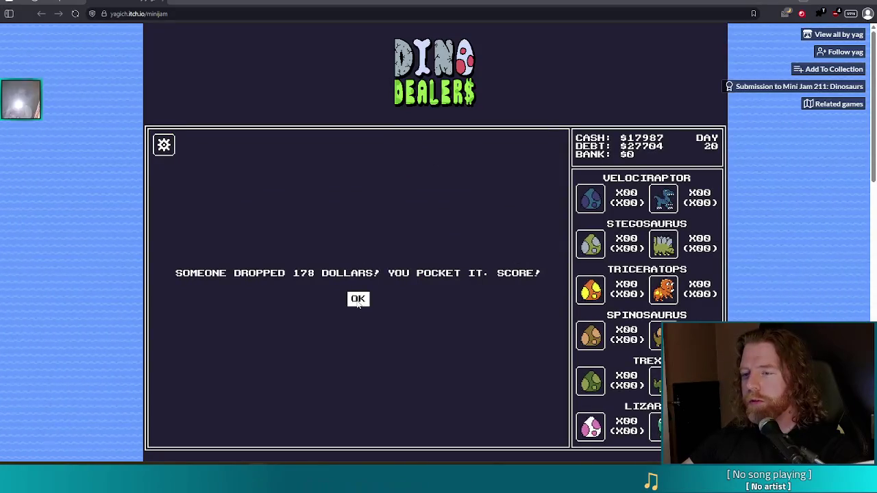
{"action": "left_click", "coordinate": [357, 303]}
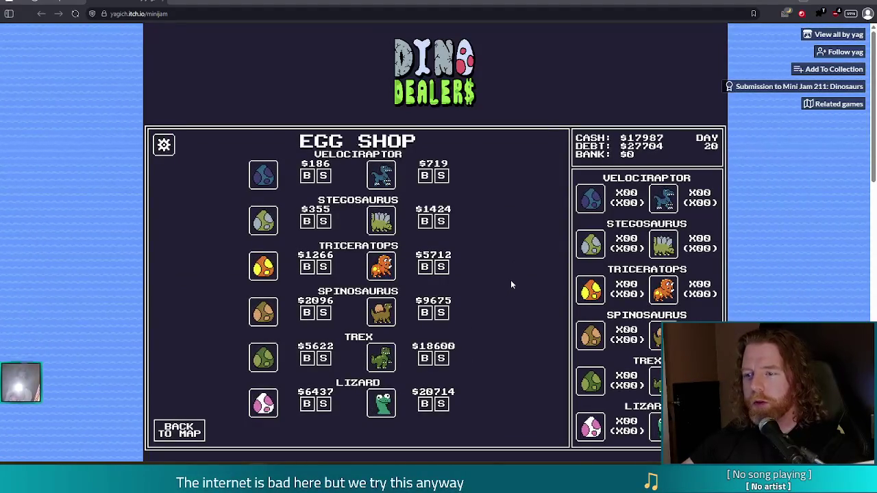
Buy adult Spinosaurus, Triceratops, Stegosaurus and Velociraptor, leaving $457, then travel to the Safe House.
{"action": "left_click", "coordinate": [425, 313]}
{"action": "left_click", "coordinate": [425, 267]}
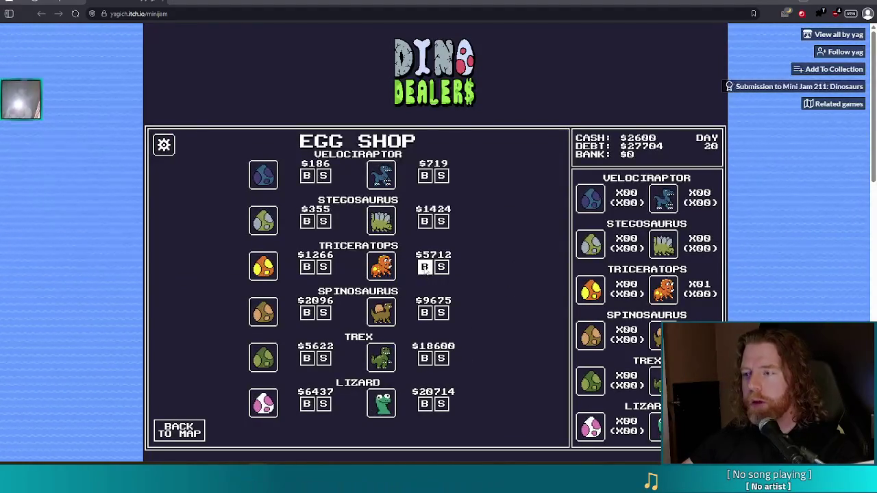
{"action": "left_click", "coordinate": [425, 221]}
{"action": "left_click", "coordinate": [425, 175]}
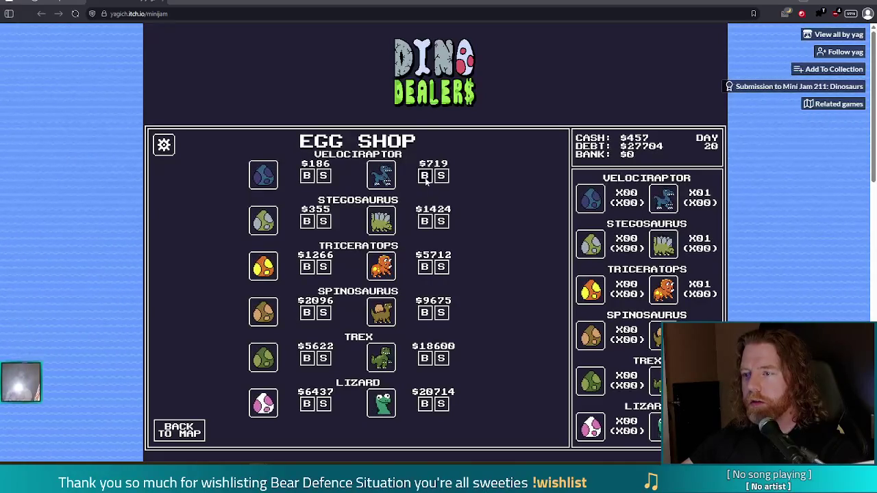
{"action": "left_click", "coordinate": [179, 430]}
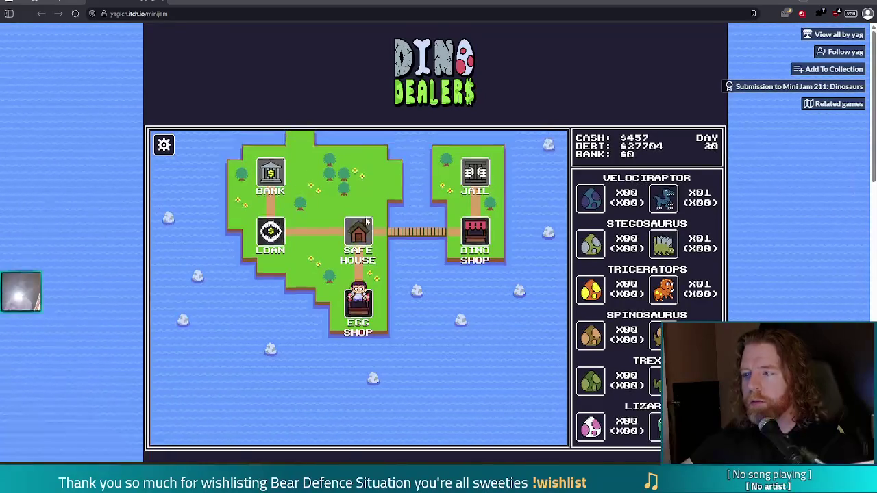
{"action": "left_click", "coordinate": [378, 285]}
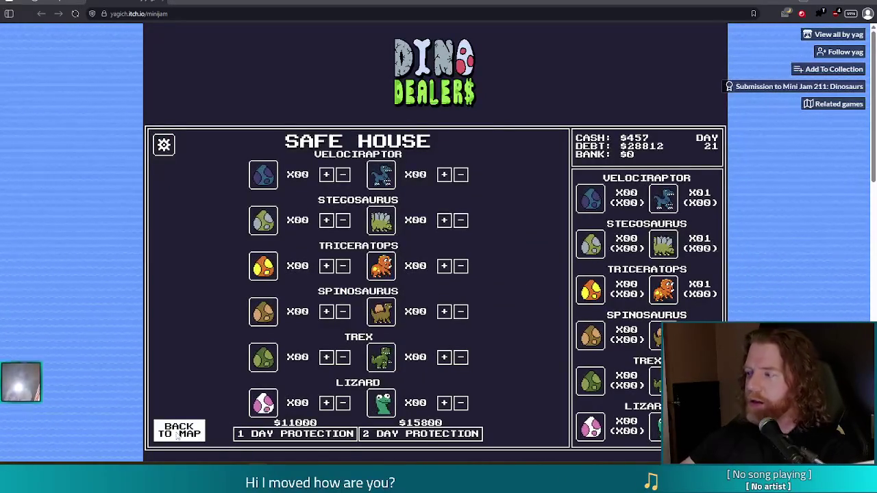
At the Dino Shop, dismiss the raptor notice and sell adult Stegosaurus, Triceratops and Spinosaurus ($11716).
{"action": "left_click", "coordinate": [180, 430]}
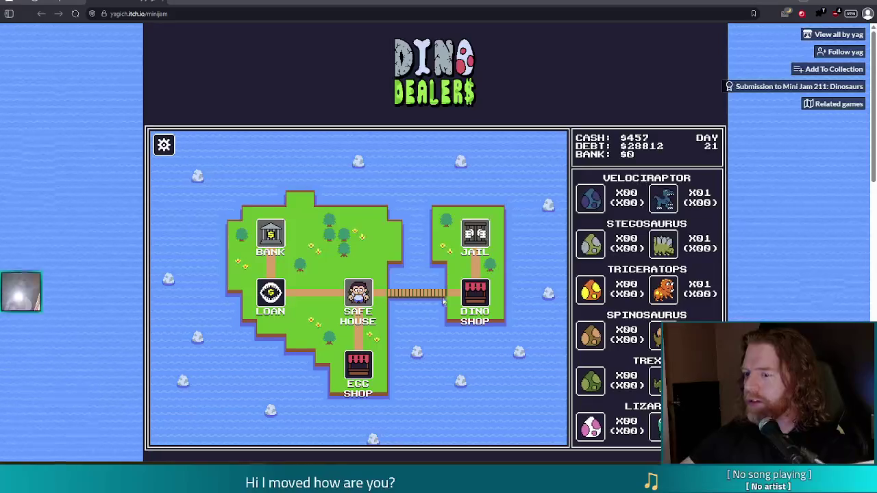
{"action": "left_click", "coordinate": [473, 301]}
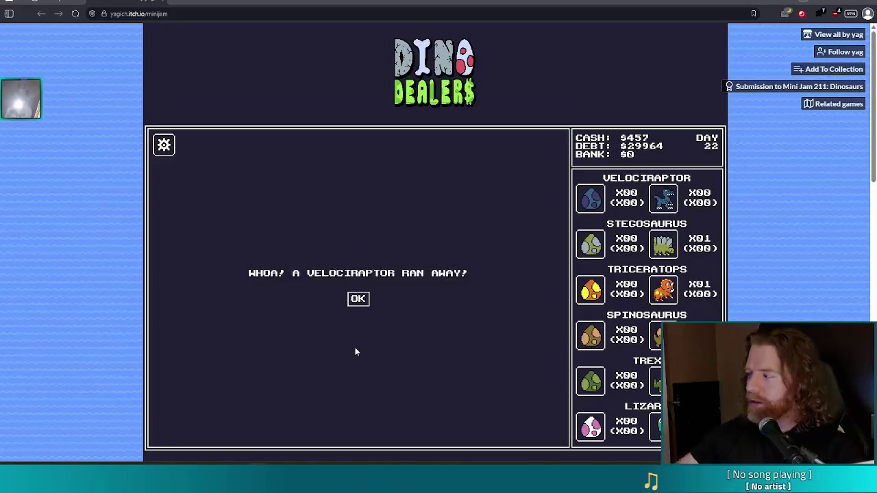
{"action": "left_click", "coordinate": [356, 298]}
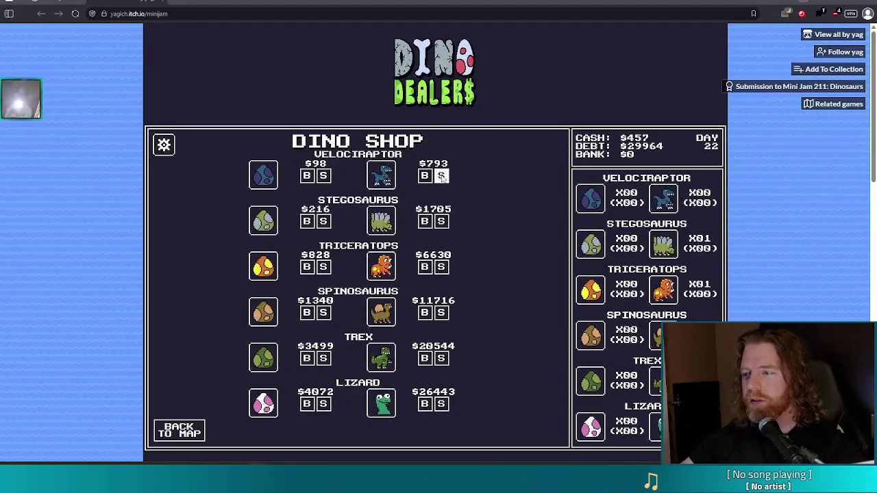
{"action": "left_click", "coordinate": [442, 221]}
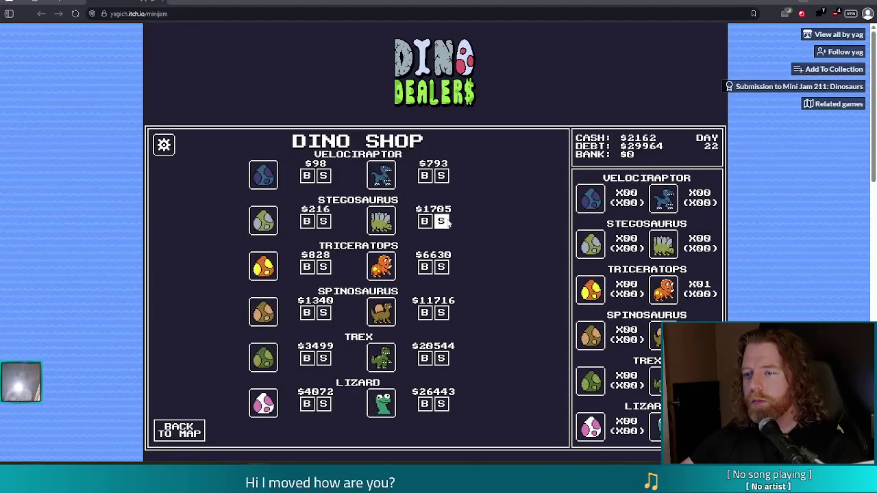
{"action": "left_click", "coordinate": [441, 266]}
{"action": "left_click", "coordinate": [441, 313]}
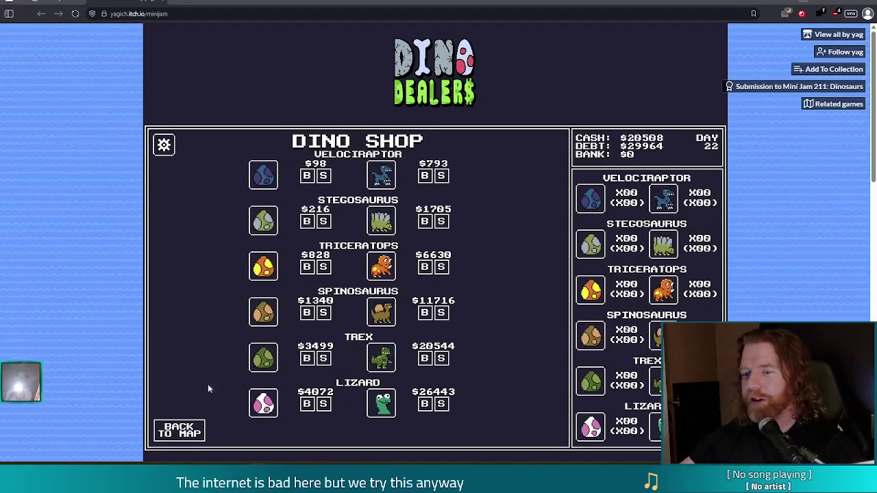
Pass a day at the Safe House, then buy an adult T-Rex ($17231) and Stegosaurus ($1463).
{"action": "left_click", "coordinate": [180, 431]}
{"action": "left_click", "coordinate": [248, 299]}
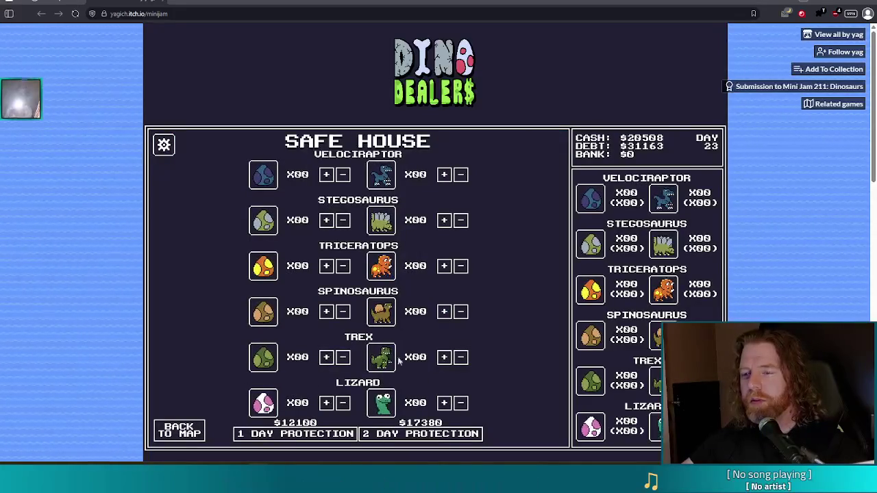
{"action": "left_click", "coordinate": [179, 431]}
{"action": "left_click", "coordinate": [359, 375]}
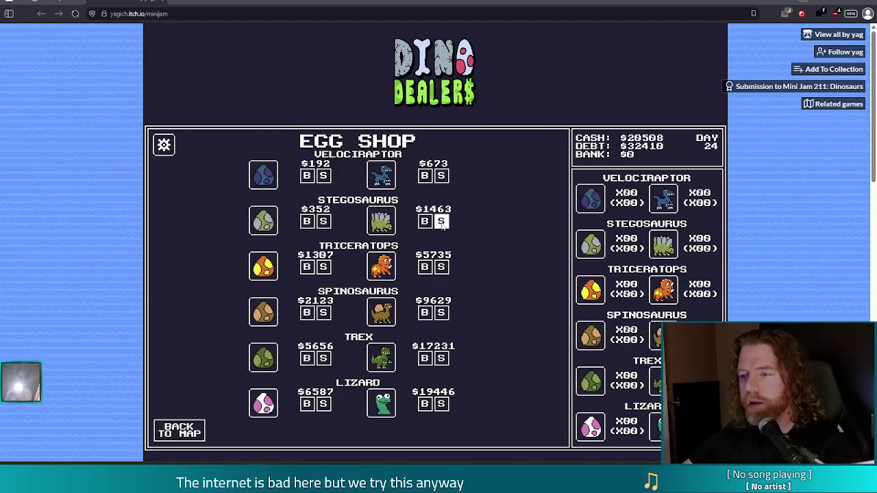
{"action": "left_click", "coordinate": [423, 360]}
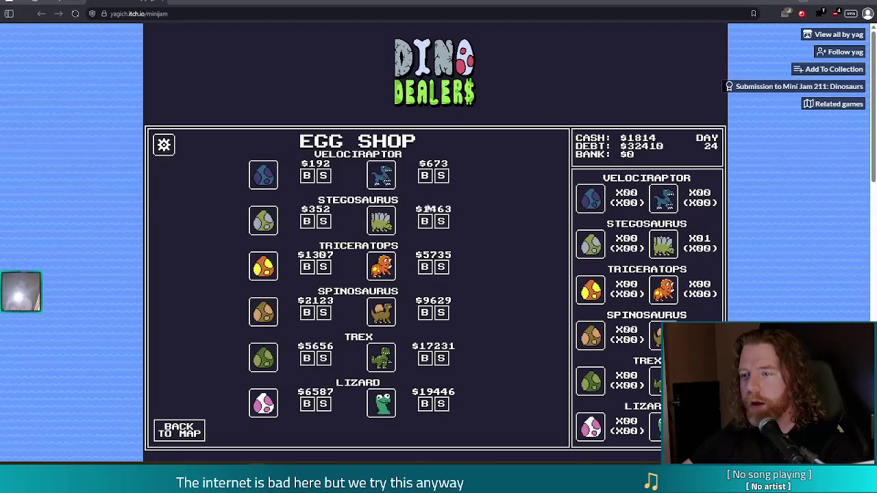
{"action": "left_click", "coordinate": [424, 221]}
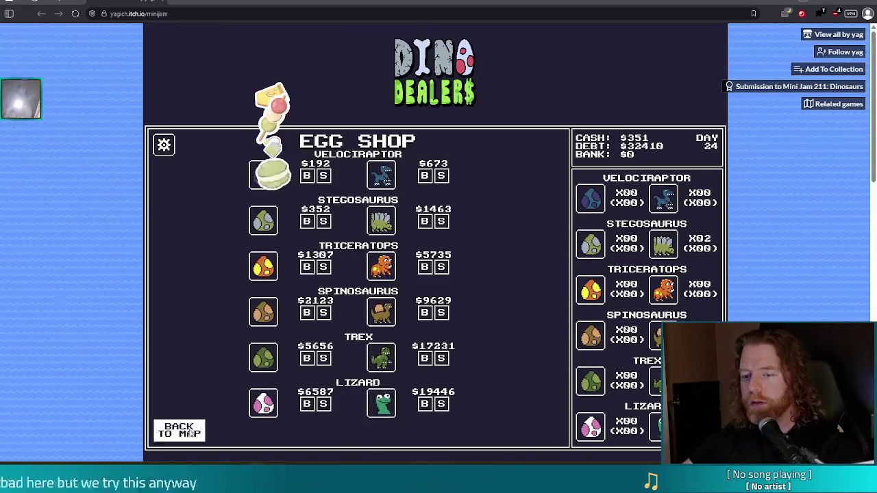
Rest at the Safe House again, then sell an adult Stegosaurus at the Dino Shop for $1748.
{"action": "left_click", "coordinate": [190, 434]}
{"action": "left_click", "coordinate": [359, 230]}
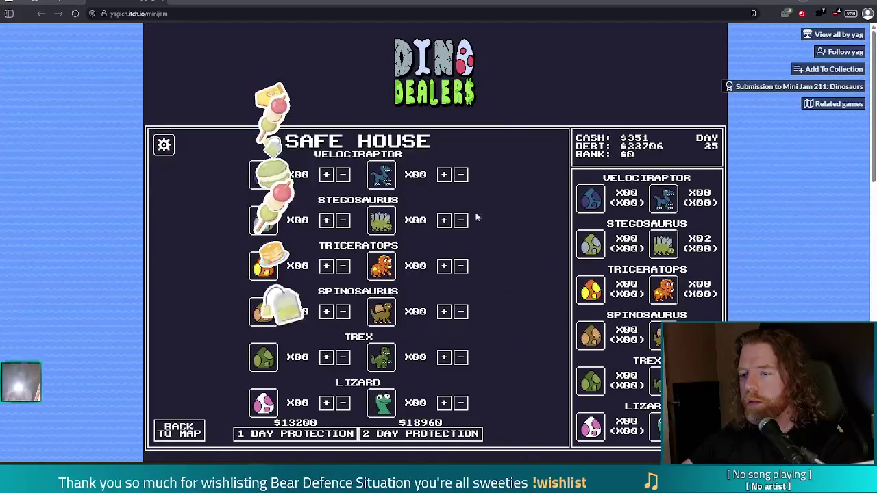
{"action": "left_click", "coordinate": [193, 425]}
{"action": "left_click", "coordinate": [474, 294]}
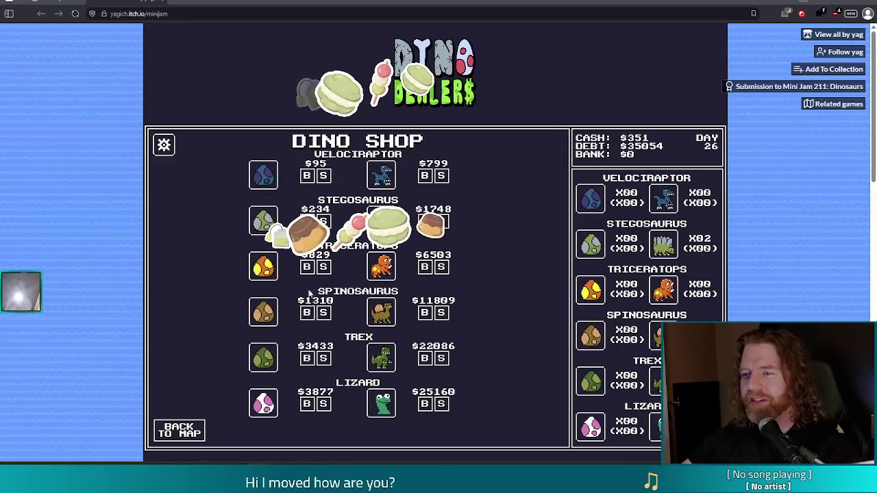
{"action": "left_click", "coordinate": [444, 225]}
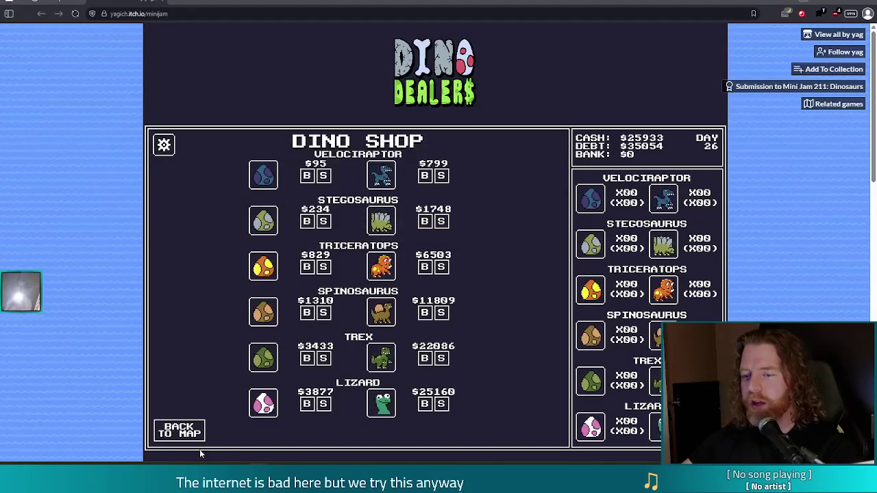
Pass through the Safe House, then buy an adult Lizard ($20389) and Triceratops ($5390) at the Egg Shop.
{"action": "left_click", "coordinate": [175, 432]}
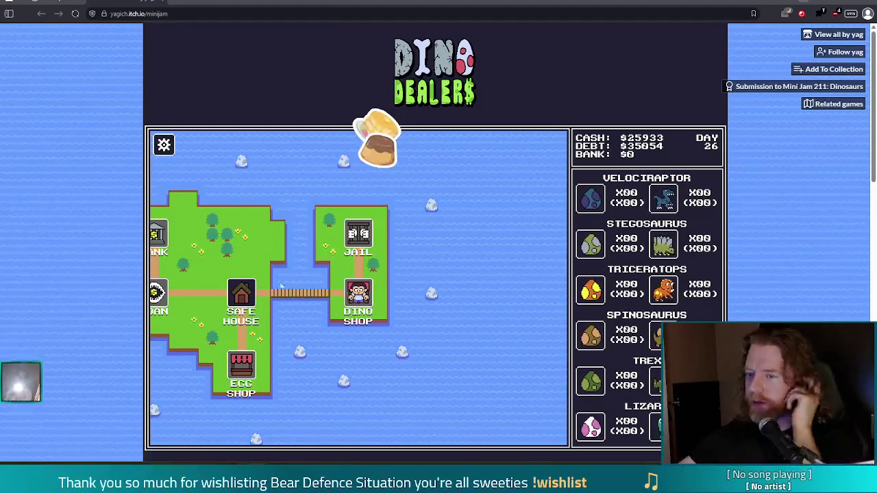
{"action": "left_click", "coordinate": [242, 296]}
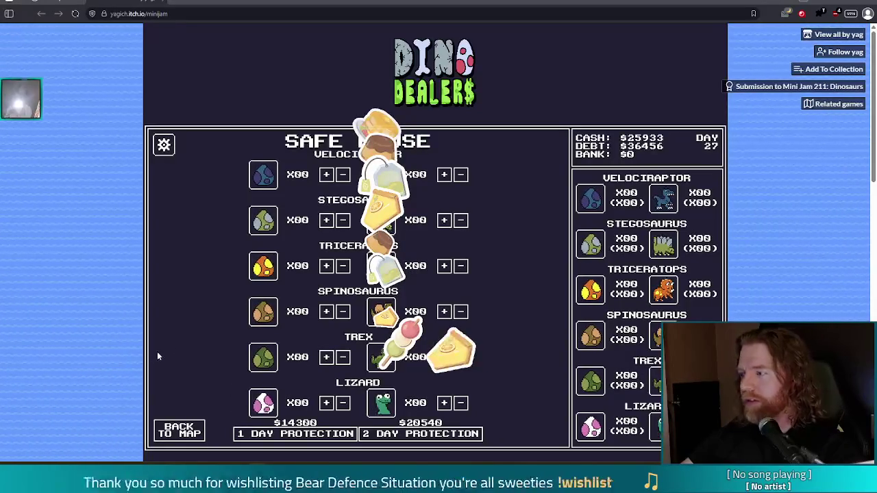
{"action": "left_click", "coordinate": [191, 438]}
{"action": "left_click", "coordinate": [358, 370]}
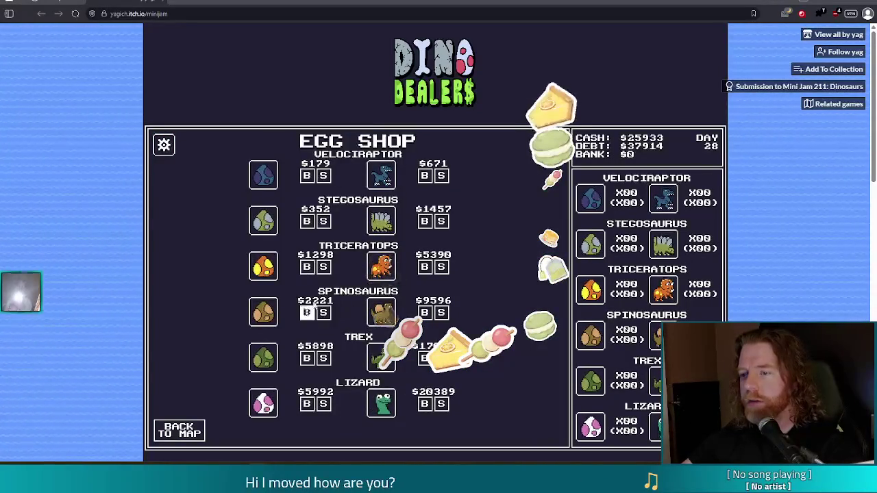
{"action": "left_click", "coordinate": [425, 404]}
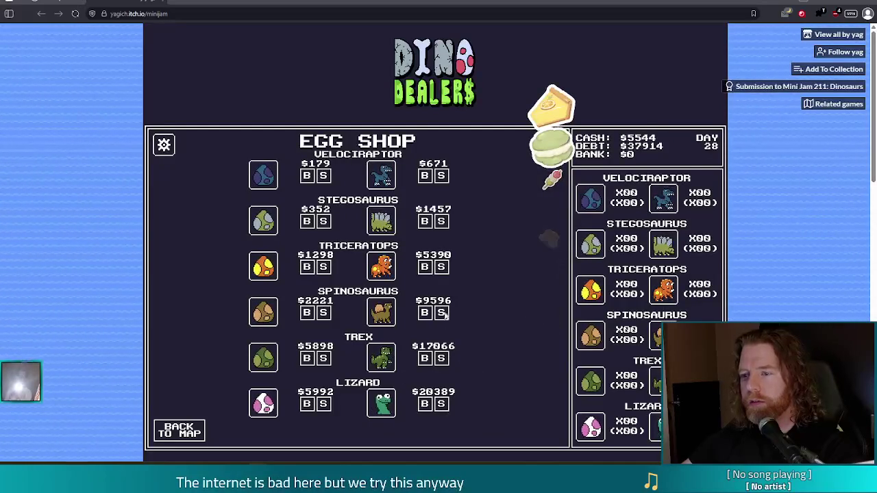
{"action": "left_click", "coordinate": [426, 268]}
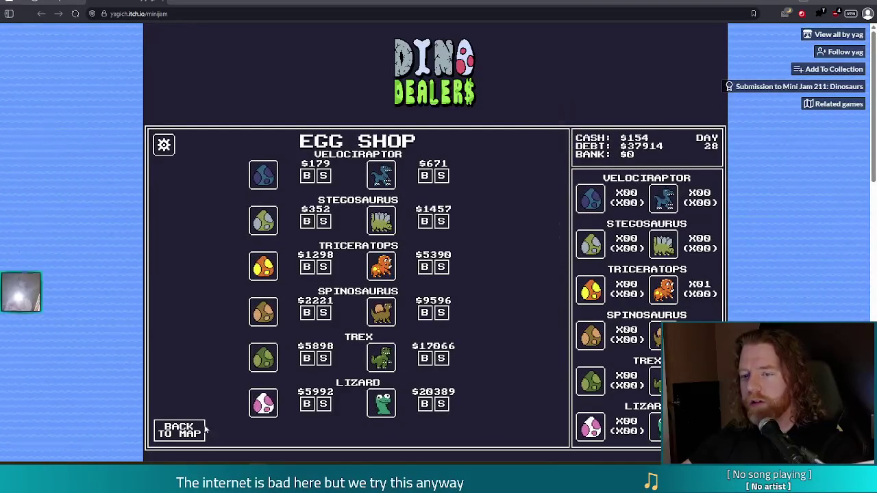
Rest at the Safe House to advance to day 29 with $154 cash.
{"action": "left_click", "coordinate": [203, 430]}
{"action": "left_click", "coordinate": [354, 226]}
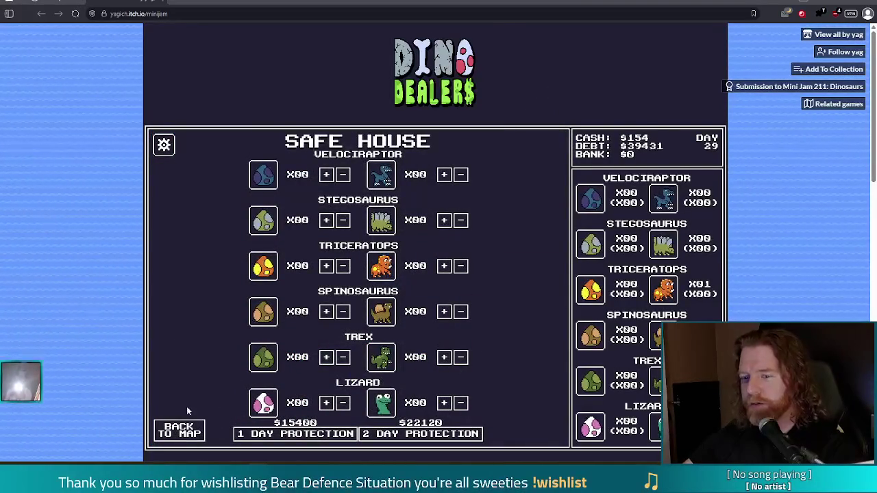
{"action": "left_click", "coordinate": [179, 429]}
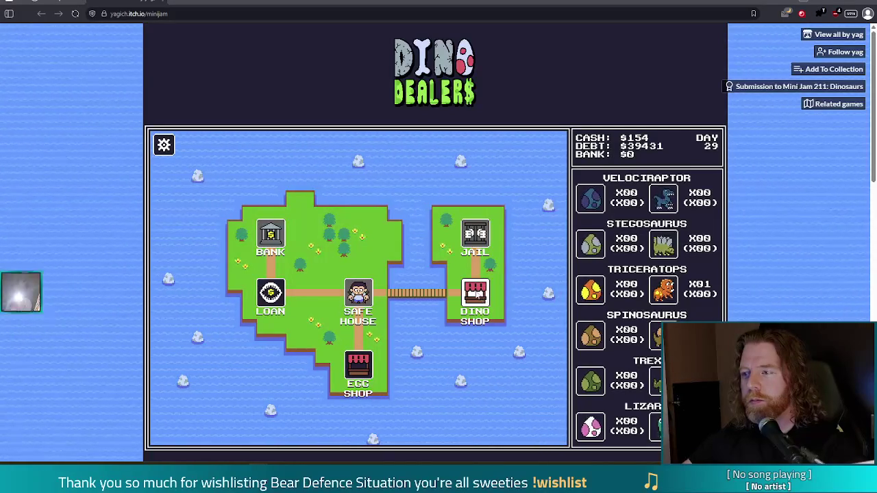
Travel to the Dino Shop to end day 30 and reach the final score screen.
{"action": "left_click", "coordinate": [475, 293]}
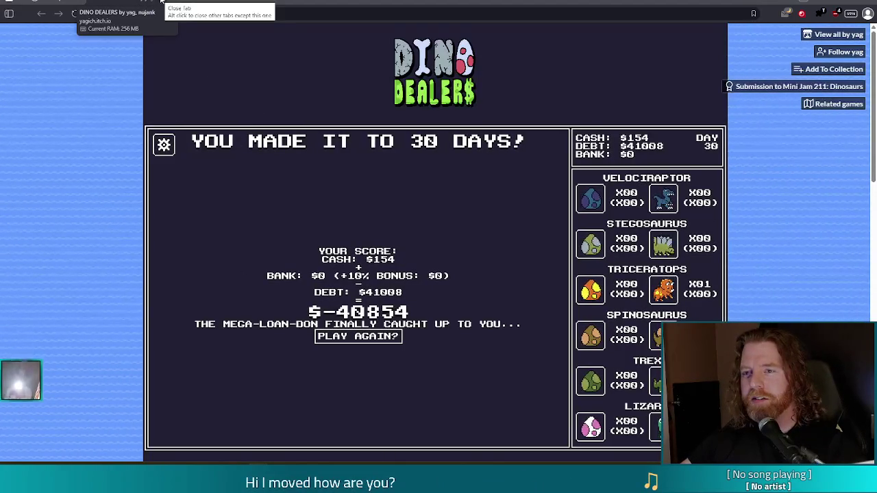
Select the web address in the browser's address bar.
{"action": "left_click", "coordinate": [197, 12]}
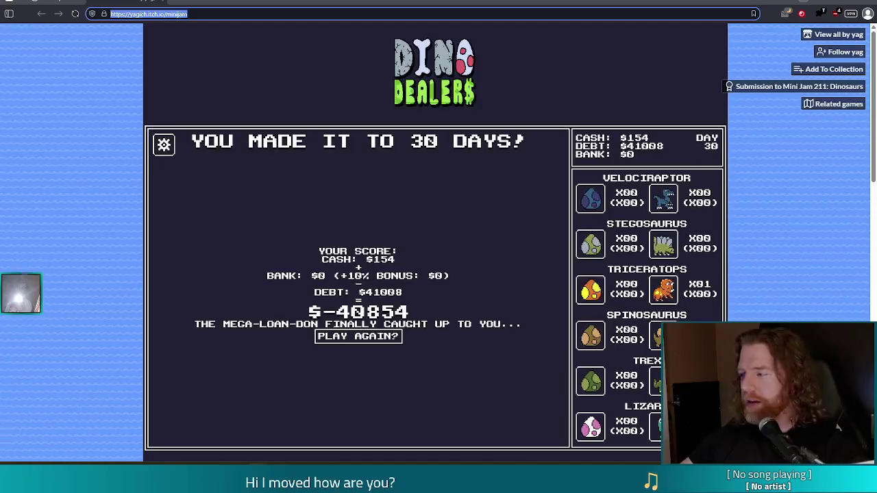
Deselect the address bar with Escape, leaving the web address unchanged.
{"action": "key", "text": "Escape"}
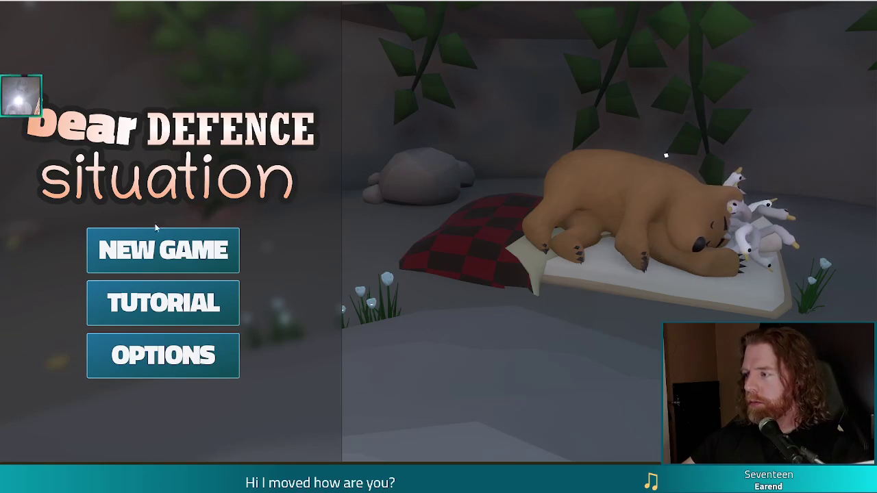
Choose NEW GAME on the Bear Defence Situation main menu.
{"action": "left_click", "coordinate": [208, 252]}
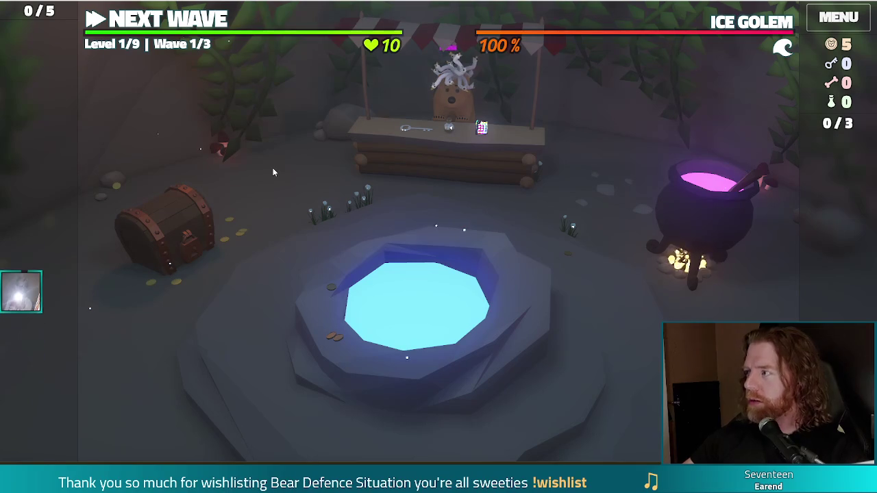
Move from camp to the battle map, run wave 1, and dismiss its wave-complete summary.
{"action": "left_click", "coordinate": [319, 327]}
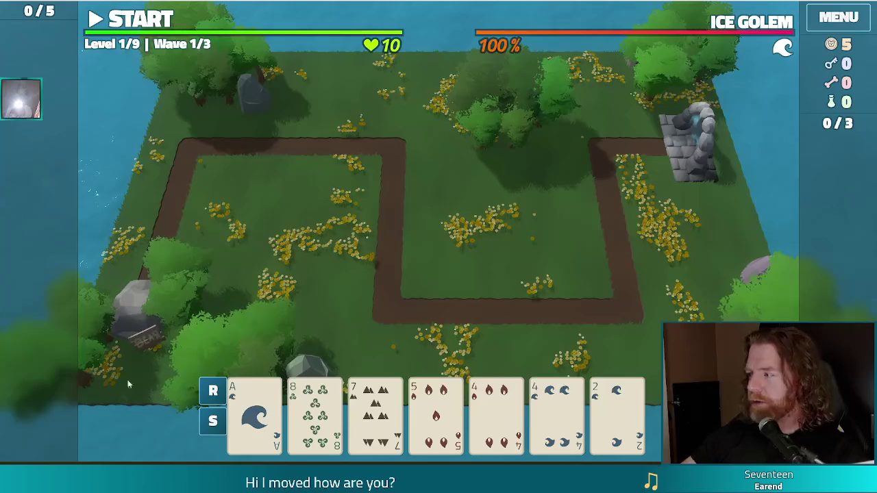
{"action": "left_click", "coordinate": [155, 23]}
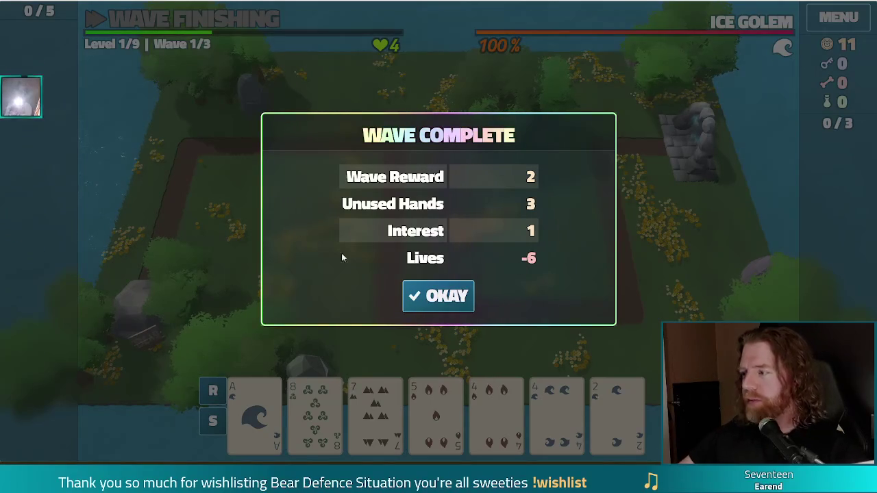
{"action": "left_click", "coordinate": [438, 296]}
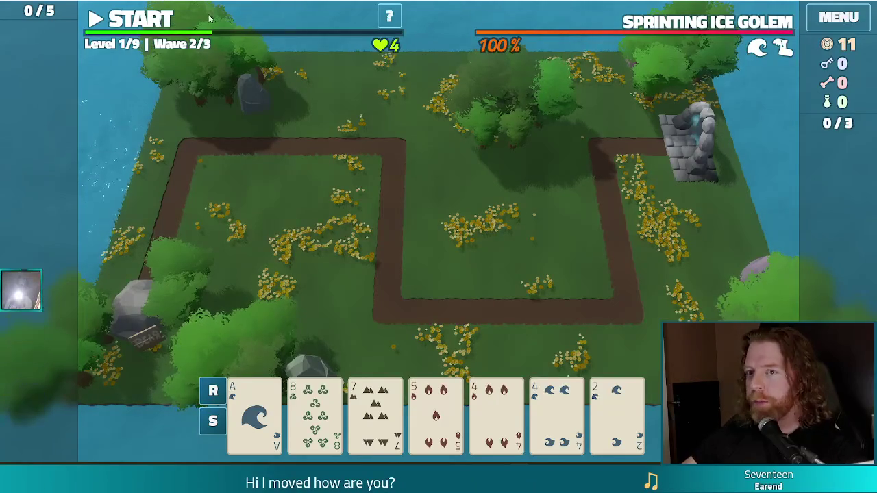
Stop the running game with F8 and return to the Godot editor.
{"action": "key", "text": "F8"}
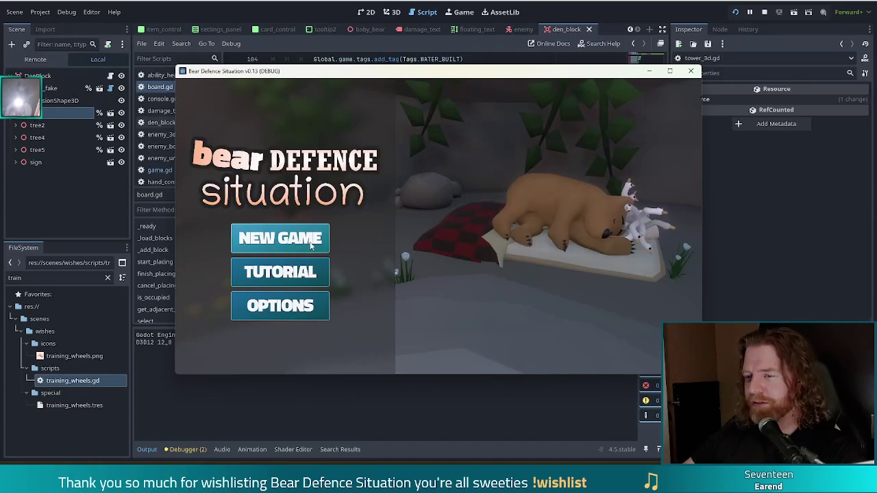
Start a new game in the debug build and open the cauldron's spell panel.
{"action": "left_click", "coordinate": [312, 245]}
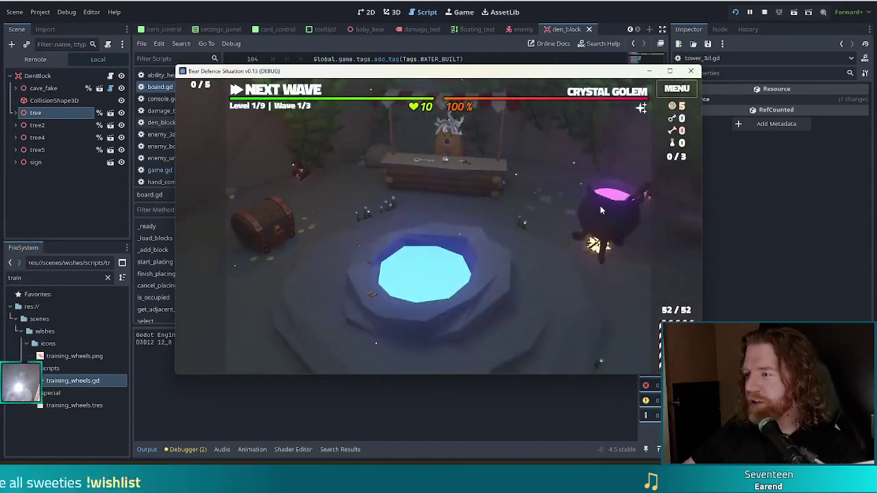
{"action": "left_click", "coordinate": [600, 210]}
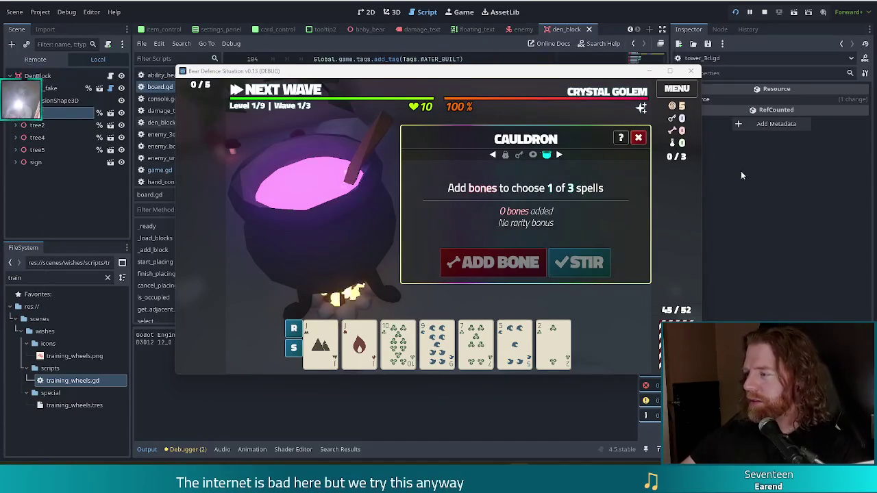
Nudge the game window up-left and run the 'test_lev' debug console command for extra resources.
{"action": "left_click_drag", "start_coordinate": [574, 77], "coordinate": [539, 68]}
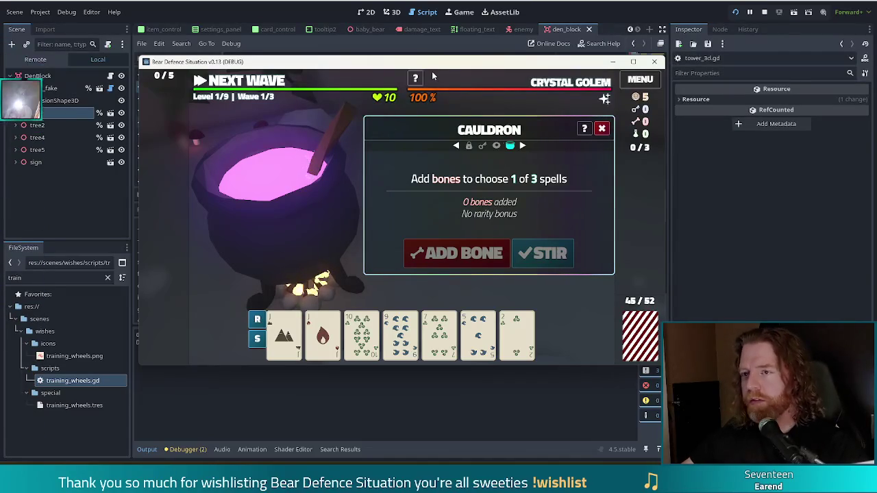
{"action": "key", "text": "grave"}
{"action": "type", "text": "test_lev"}
{"action": "key", "text": "Return"}
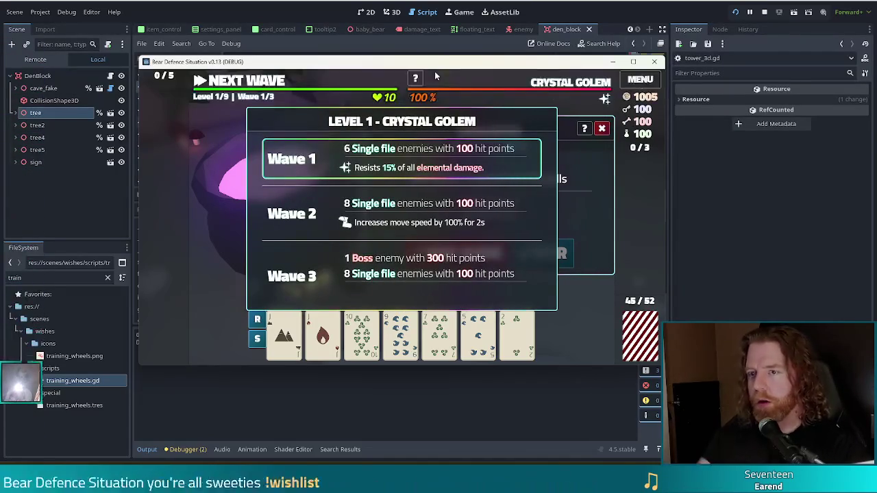
Add a bone, stir the cauldron, choose Alter: Wind, then pick and unpick the 10 of Wind.
{"action": "left_click", "coordinate": [457, 254]}
{"action": "left_click", "coordinate": [545, 253]}
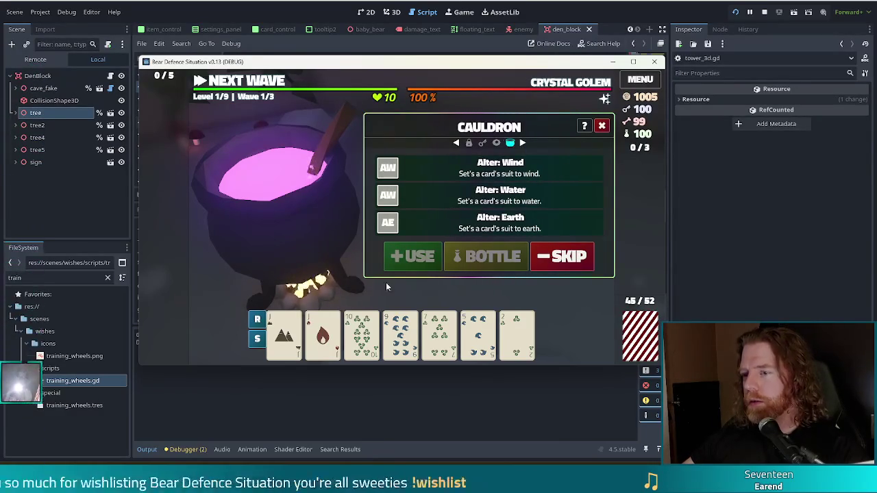
{"action": "mouse_move", "coordinate": [306, 334]}
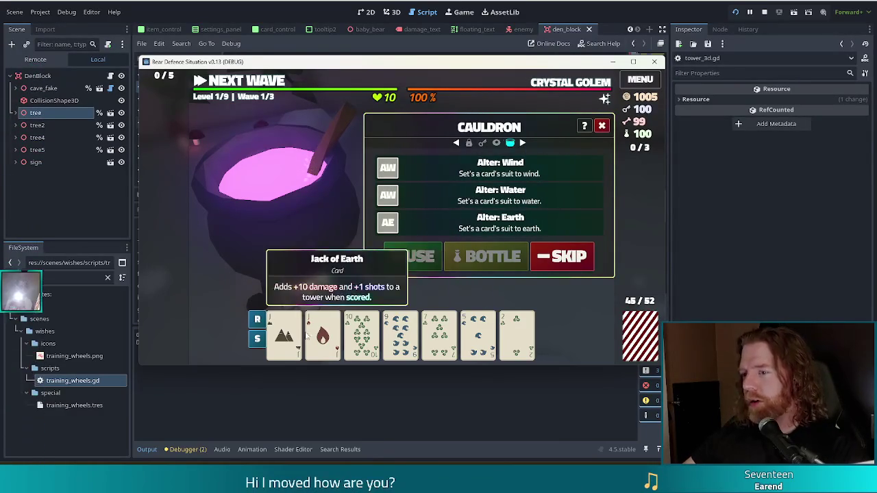
{"action": "left_click", "coordinate": [434, 170]}
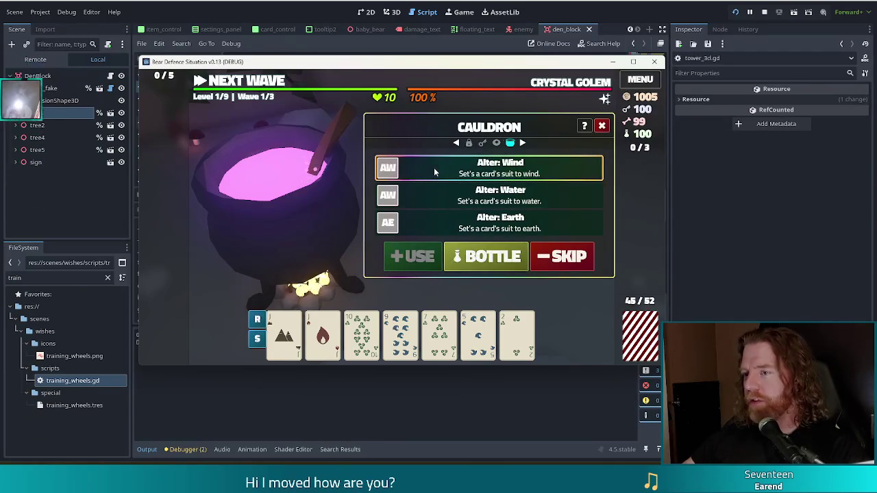
{"action": "left_click", "coordinate": [361, 334]}
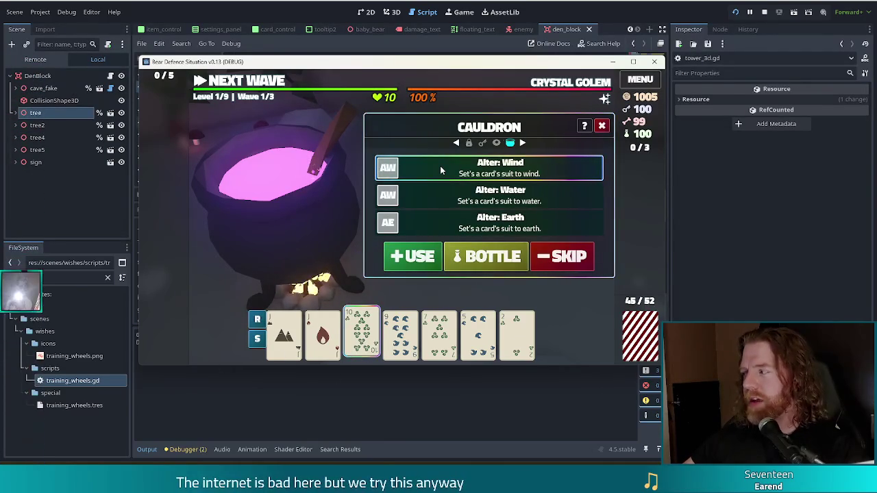
{"action": "left_click", "coordinate": [361, 334]}
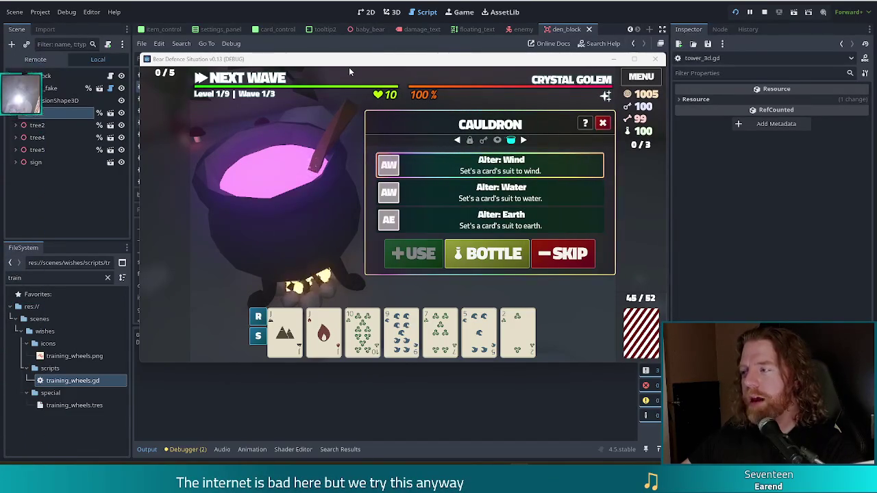
Stop the running debug build from the Godot editor.
{"action": "mouse_move", "coordinate": [344, 77]}
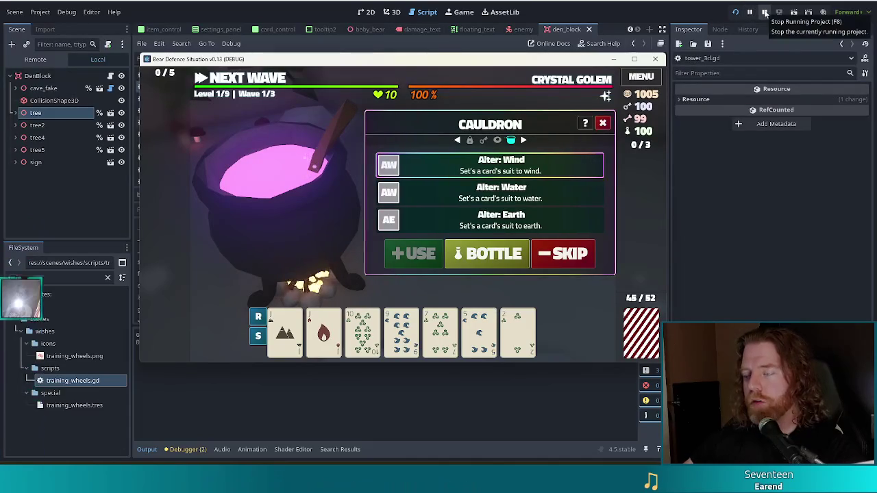
{"action": "left_click", "coordinate": [764, 12]}
Place the caret on line 114 of the current script.
{"action": "left_click", "coordinate": [382, 164]}
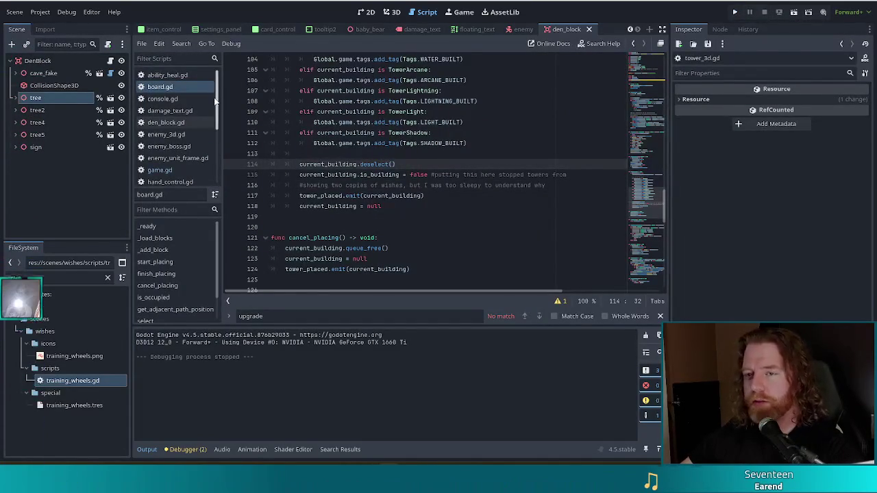
{"action": "scroll", "coordinate": [211, 74], "scroll_direction": "down", "scroll_amount": 2}
{"action": "scroll", "coordinate": [212, 74], "scroll_direction": "up", "scroll_amount": 2}
Filter the FileSystem for 'cauldron', open den_cauldron.gd, and place the caret at line 217's end.
{"action": "double_click", "coordinate": [20, 277]}
{"action": "type", "text": "cauldron"}
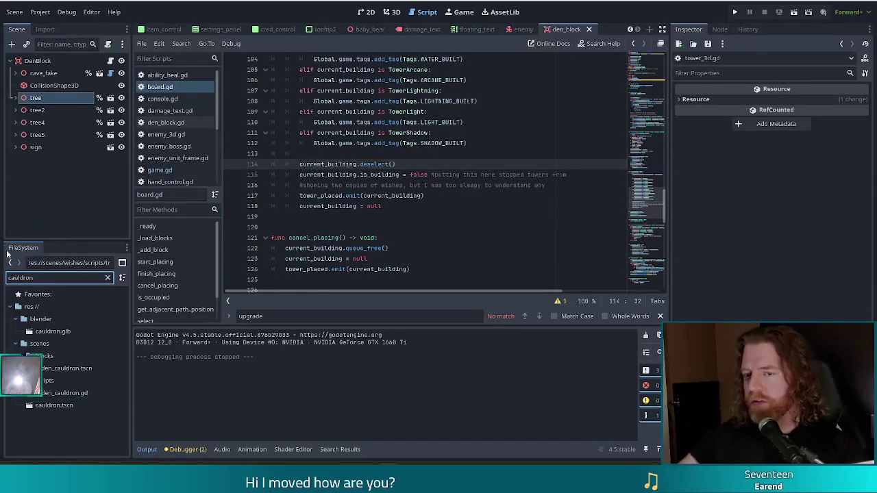
{"action": "double_click", "coordinate": [58, 392]}
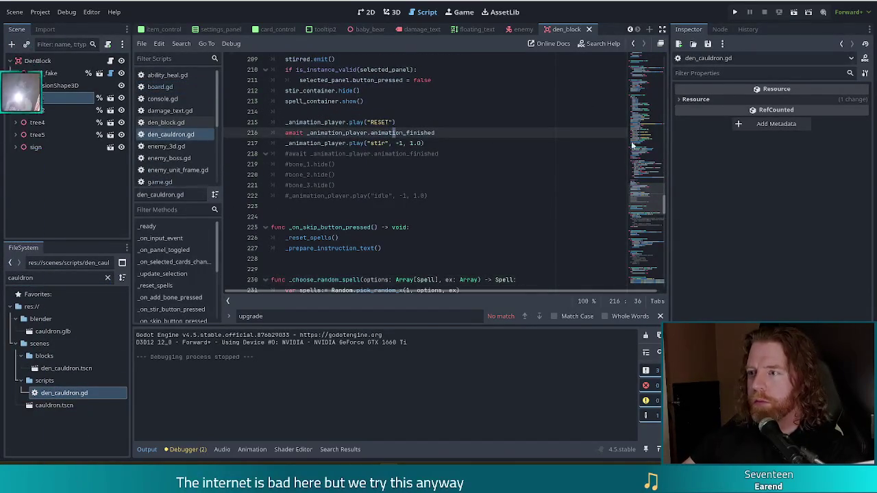
{"action": "scroll", "coordinate": [634, 158], "scroll_direction": "up", "scroll_amount": 1}
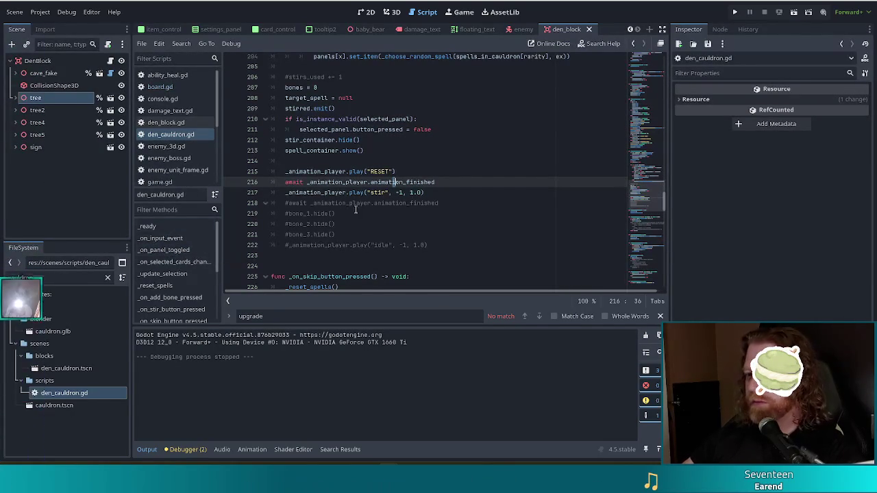
{"action": "left_click", "coordinate": [459, 192]}
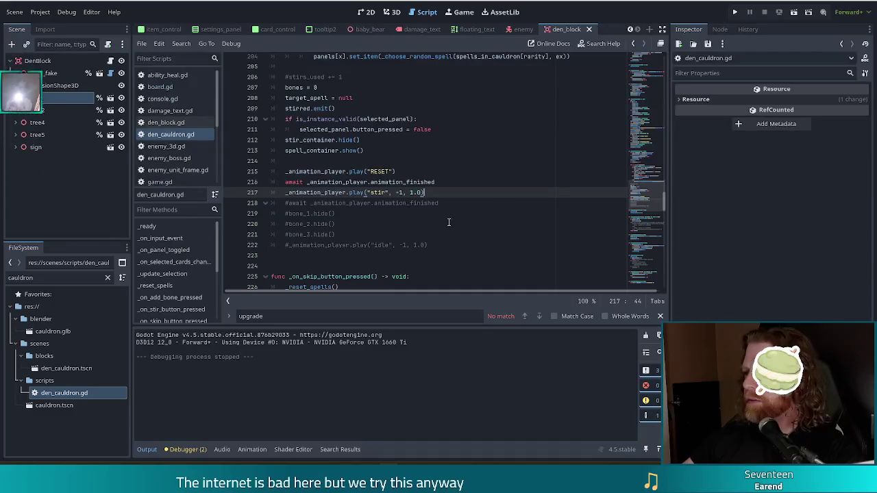
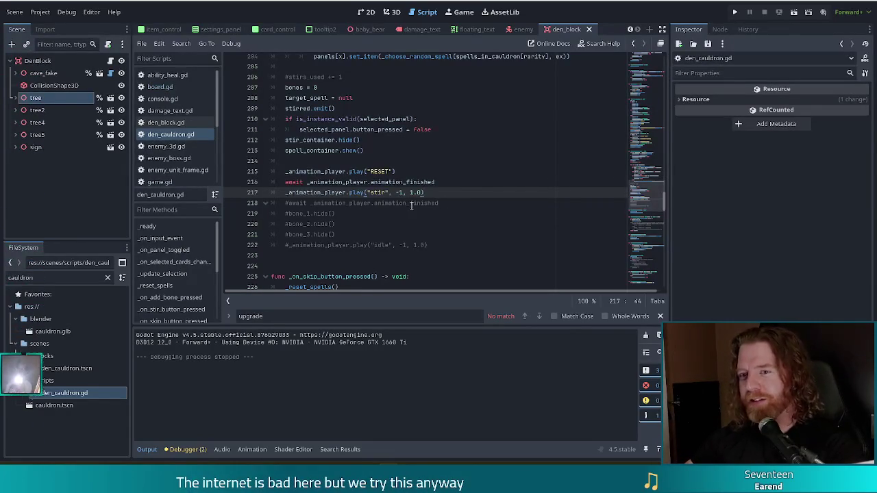
Scroll through den_cauldron.gd and jump to the _choose_random_spell function at line 230.
{"action": "scroll", "coordinate": [172, 124], "scroll_direction": "down", "scroll_amount": 3}
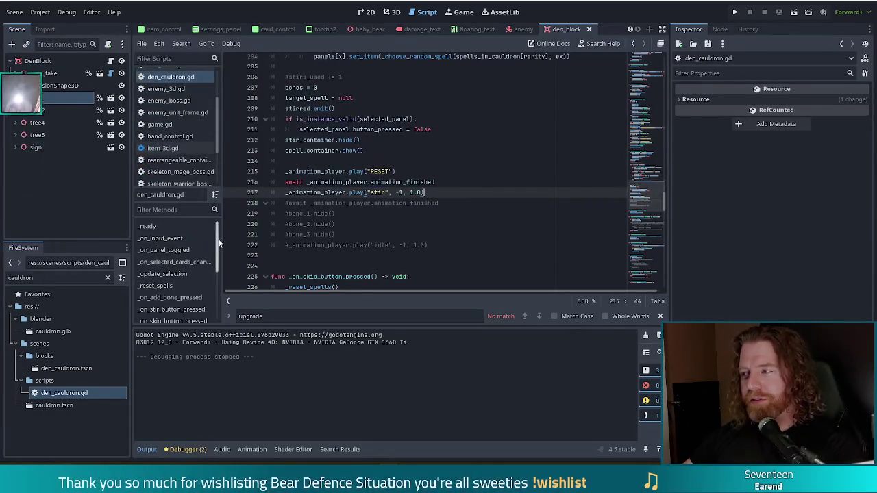
{"action": "scroll", "coordinate": [219, 245], "scroll_direction": "down", "scroll_amount": 1}
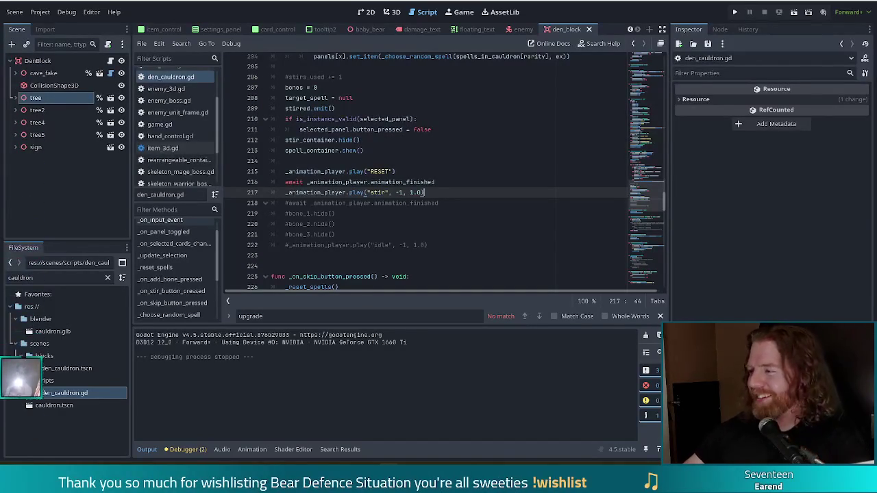
{"action": "left_click", "coordinate": [461, 200]}
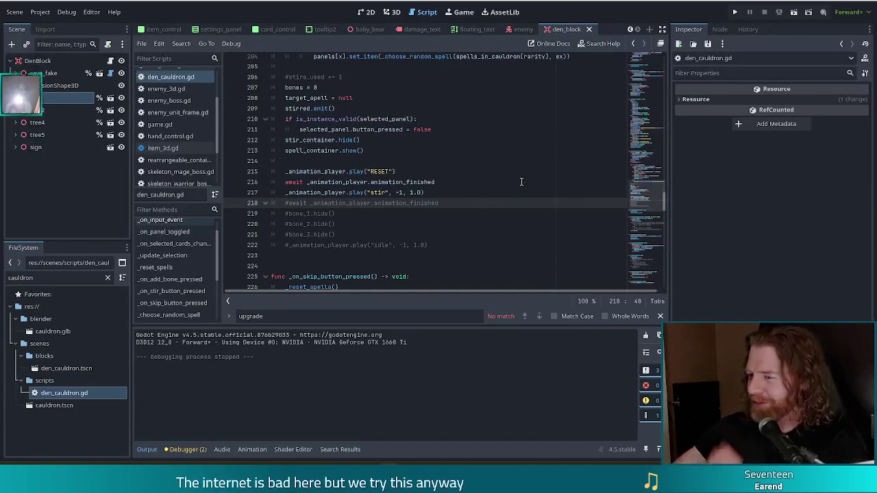
{"action": "left_click", "coordinate": [177, 313]}
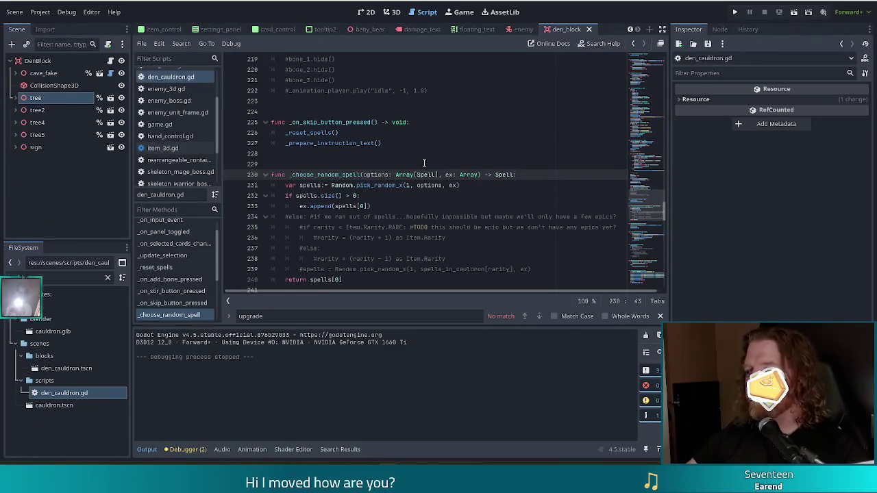
Inspect _choose_random_spell's size check and else line, then jump to _on_stir_button_pressed at line 182.
{"action": "left_click", "coordinate": [388, 198]}
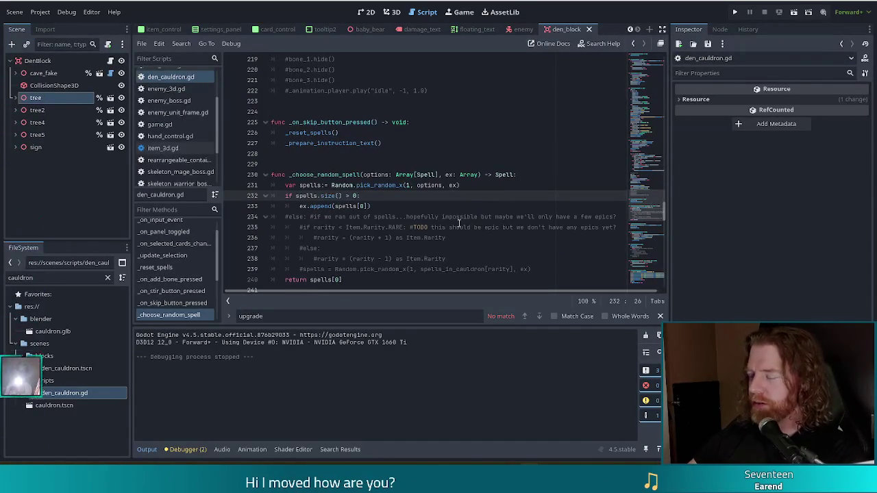
{"action": "left_click", "coordinate": [432, 217]}
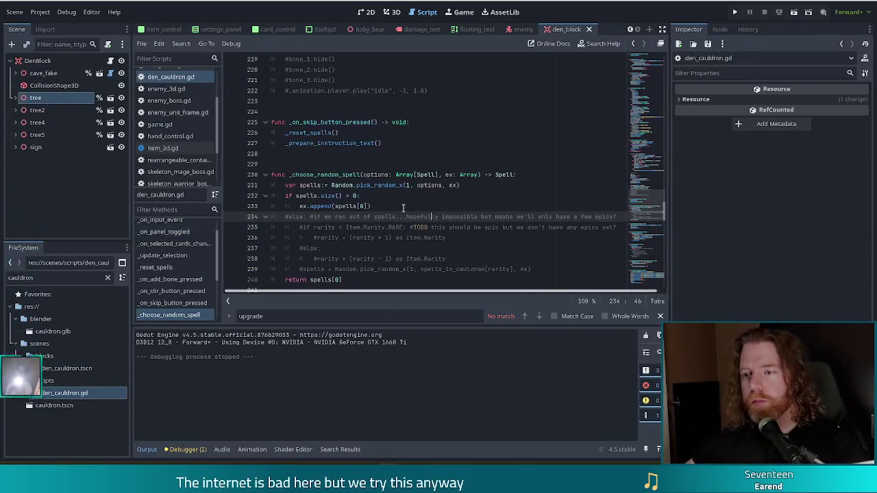
{"action": "scroll", "coordinate": [402, 208], "scroll_direction": "down", "scroll_amount": 2}
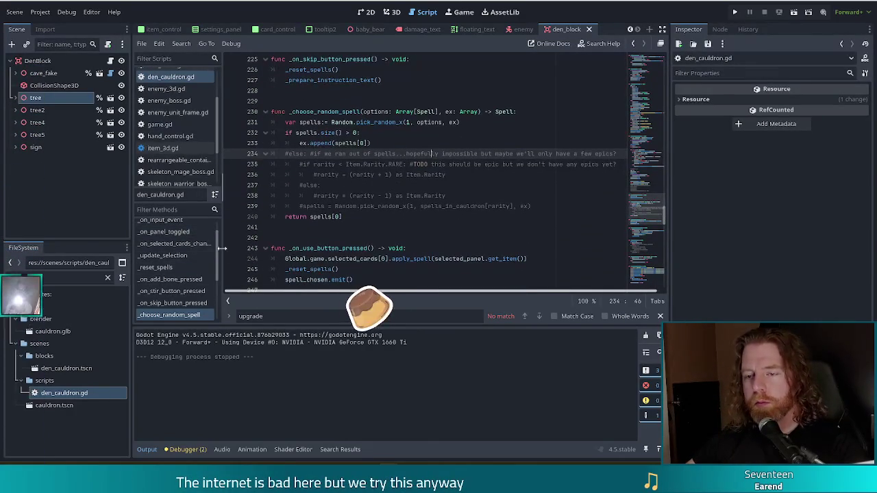
{"action": "scroll", "coordinate": [219, 249], "scroll_direction": "up", "scroll_amount": 1}
{"action": "scroll", "coordinate": [218, 243], "scroll_direction": "down", "scroll_amount": 2}
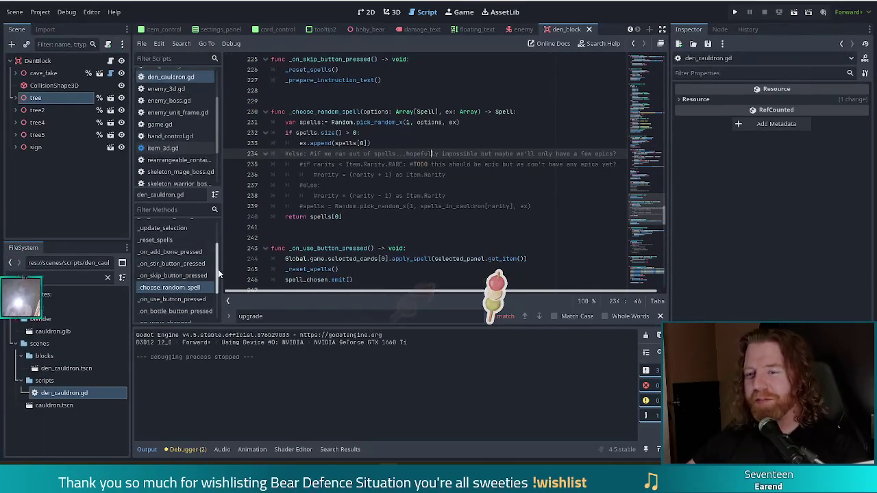
{"action": "scroll", "coordinate": [220, 267], "scroll_direction": "up", "scroll_amount": 2}
{"action": "scroll", "coordinate": [216, 256], "scroll_direction": "down", "scroll_amount": 1}
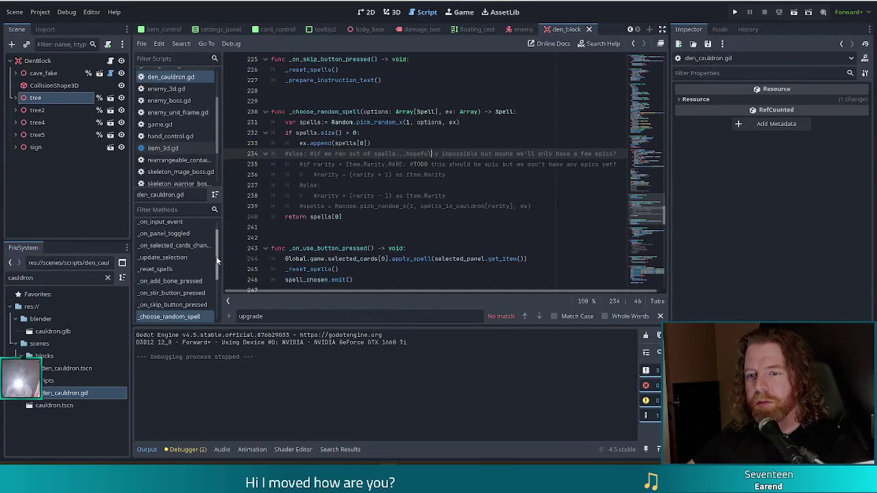
{"action": "left_click", "coordinate": [188, 294]}
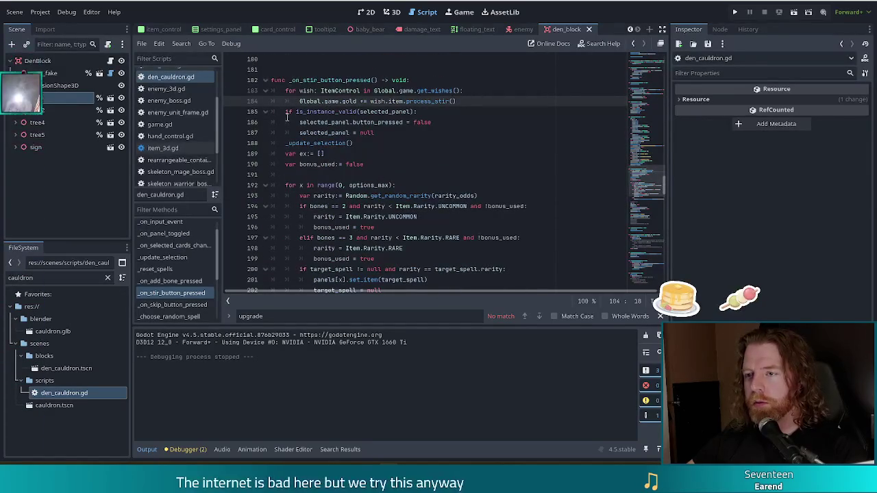
{"action": "left_click", "coordinate": [363, 91]}
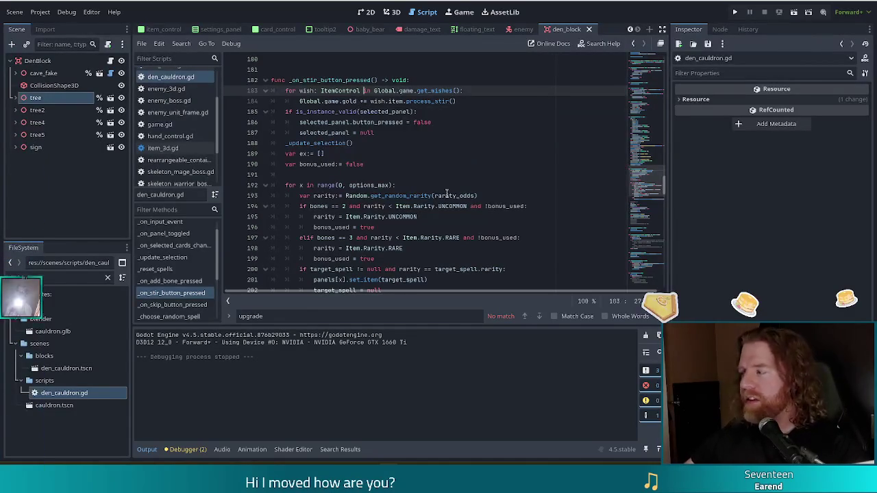
{"action": "left_click", "coordinate": [547, 207]}
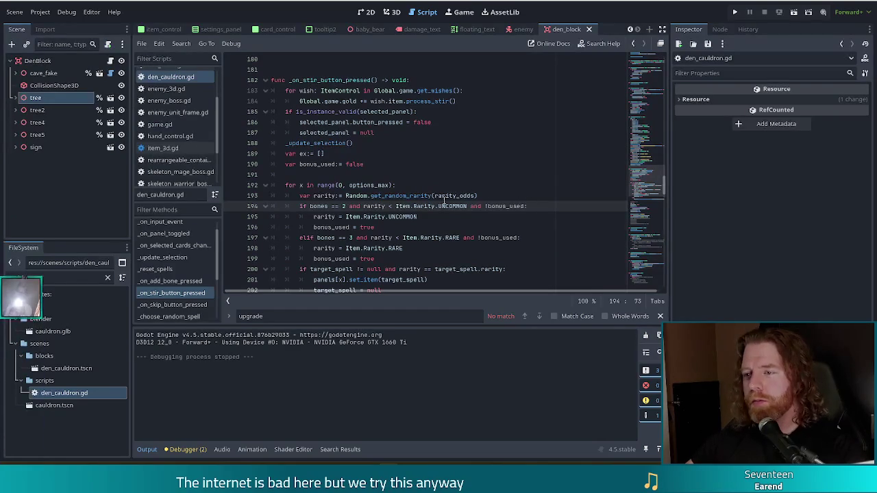
{"action": "left_click", "coordinate": [493, 196]}
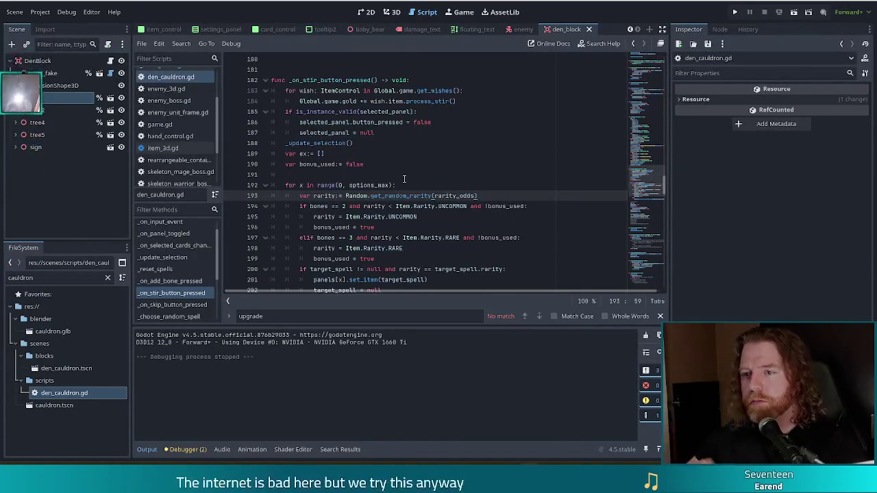
{"action": "left_click", "coordinate": [436, 185]}
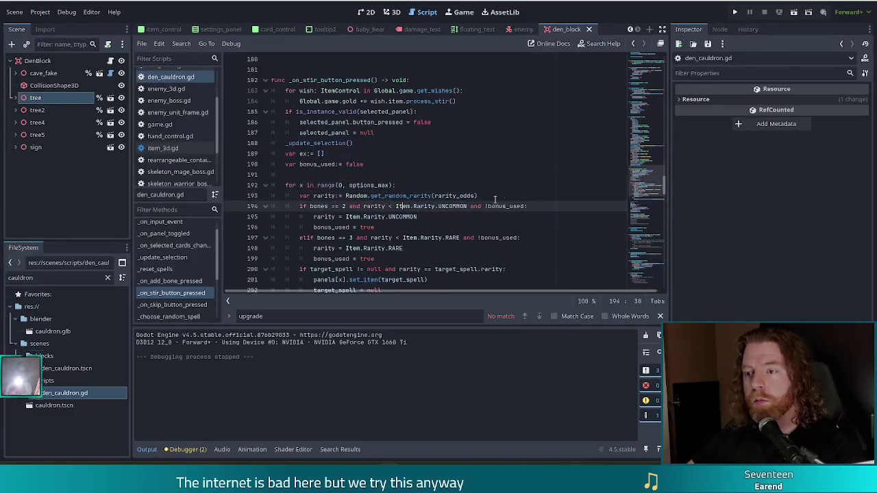
{"action": "scroll", "coordinate": [383, 199], "scroll_direction": "down", "scroll_amount": 1}
{"action": "left_click", "coordinate": [351, 195]}
{"action": "left_click", "coordinate": [388, 185]}
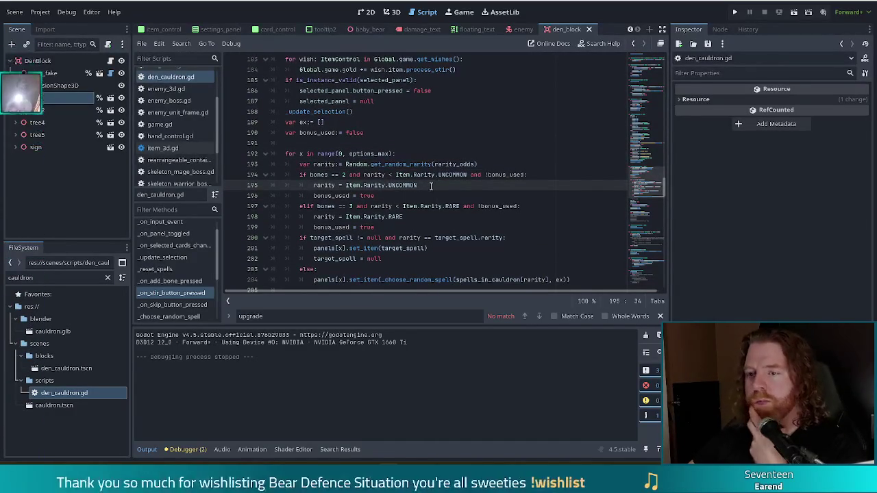
Review the target_spell rarity lines 194–201, then run the project to launch Bear Defence Situation.
{"action": "left_click", "coordinate": [439, 175]}
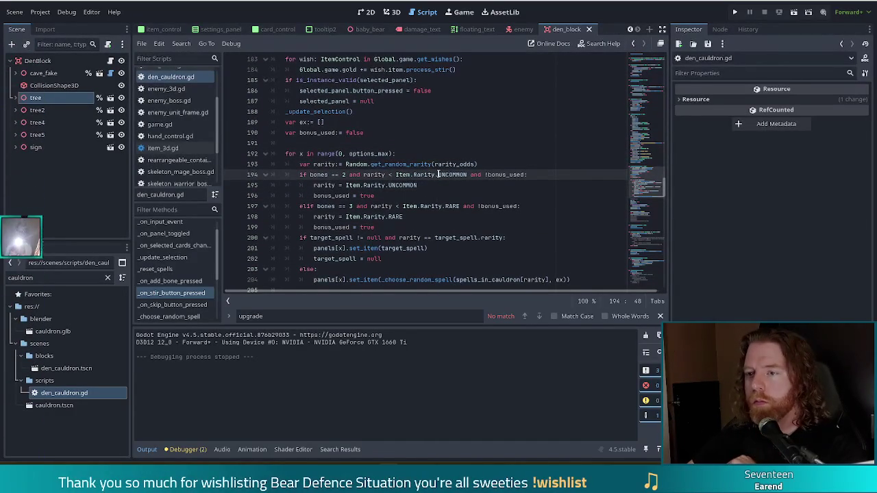
{"action": "left_click", "coordinate": [375, 185]}
{"action": "scroll", "coordinate": [411, 185], "scroll_direction": "down", "scroll_amount": 2}
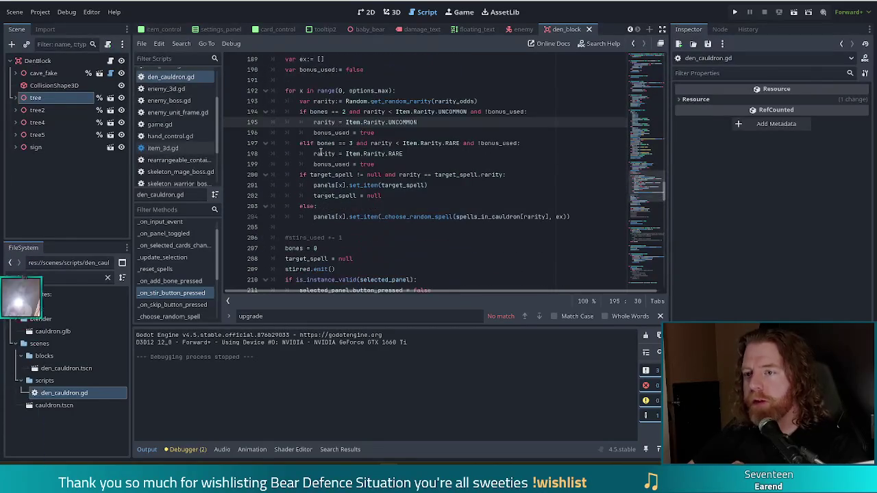
{"action": "left_click", "coordinate": [378, 174]}
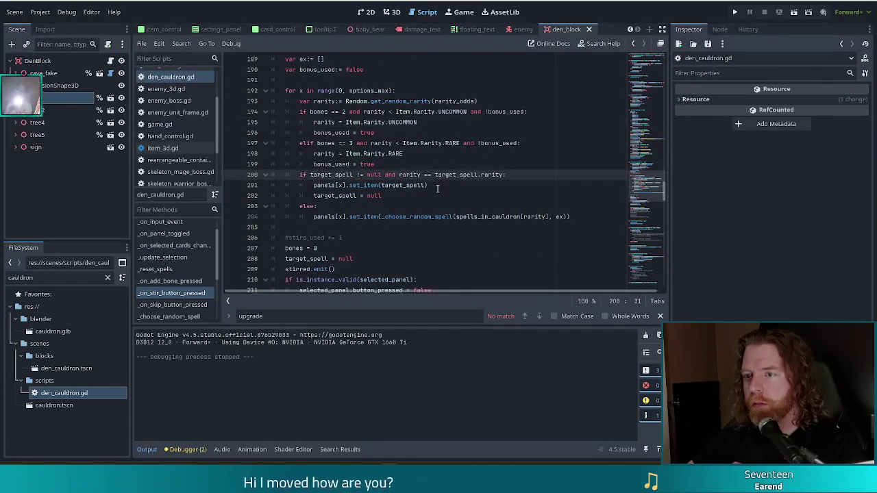
{"action": "left_click", "coordinate": [343, 185]}
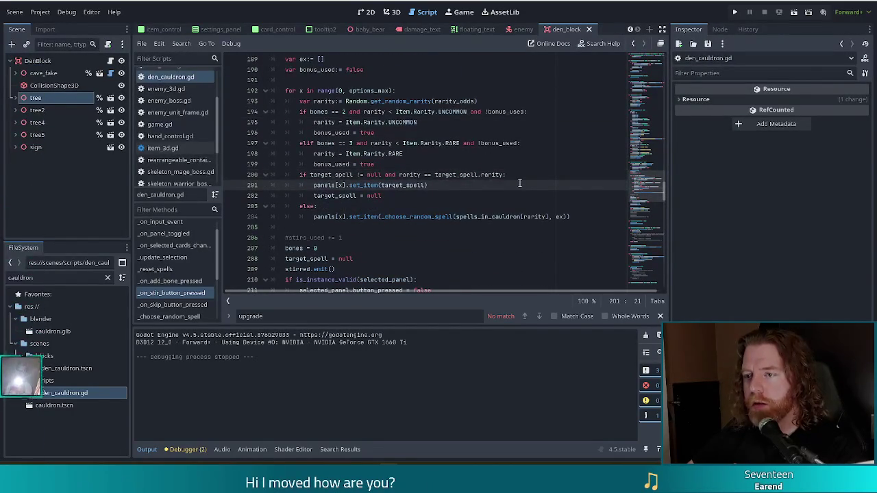
{"action": "left_click", "coordinate": [507, 174]}
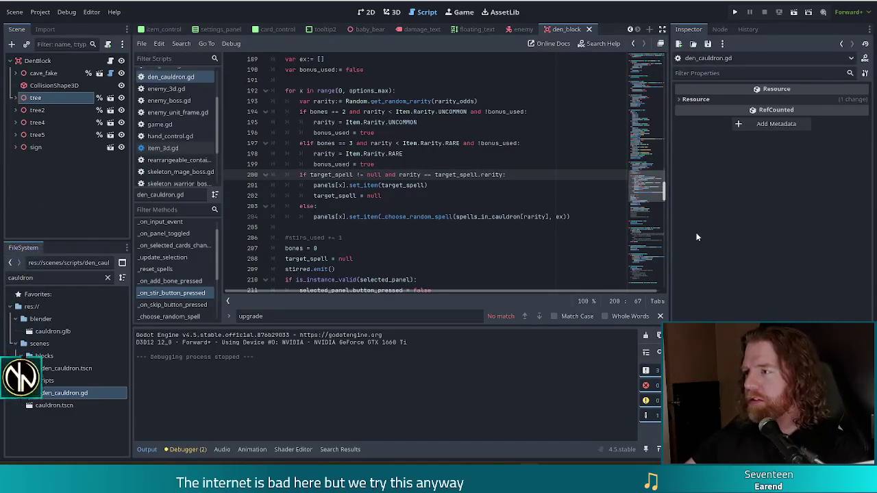
{"action": "left_click", "coordinate": [736, 11]}
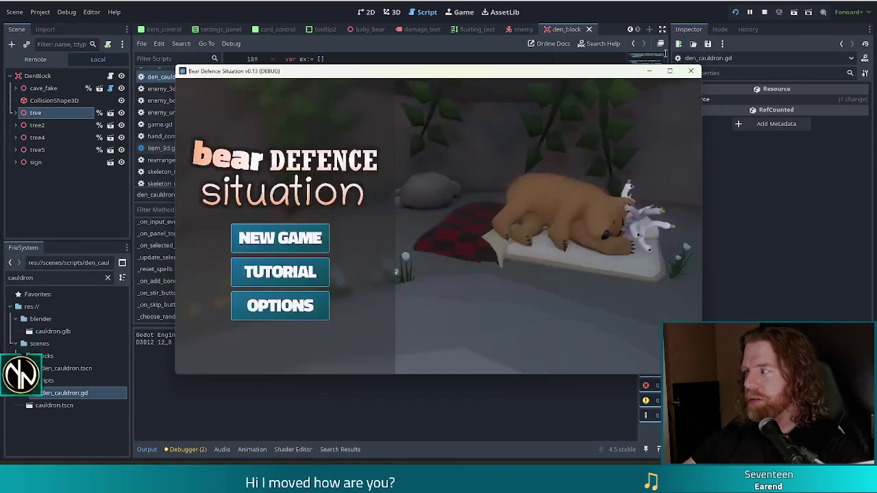
Start a new game and buy the Key for 5 gold at the shop stall.
{"action": "left_click", "coordinate": [280, 238]}
{"action": "left_click", "coordinate": [437, 169]}
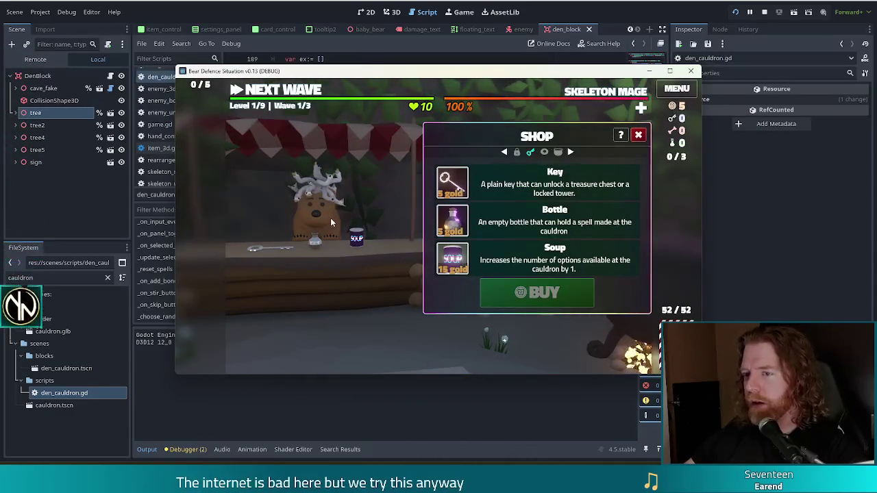
{"action": "left_click", "coordinate": [329, 217]}
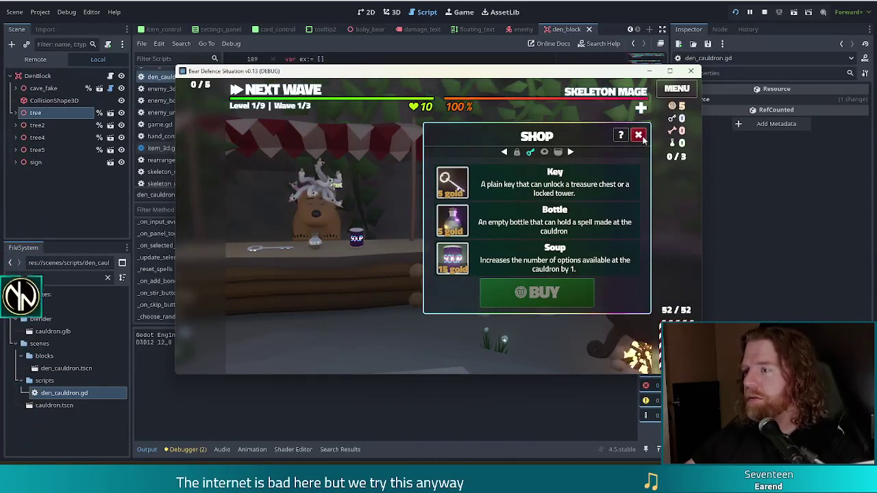
{"action": "left_click", "coordinate": [500, 186]}
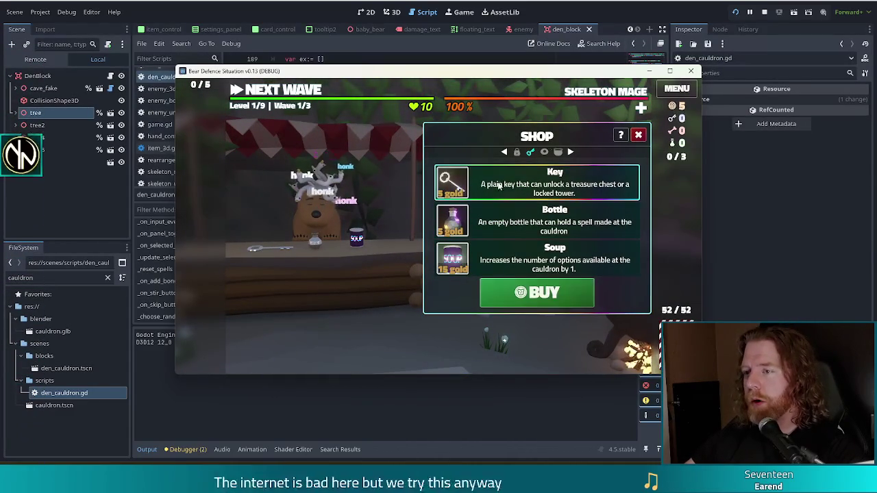
{"action": "left_click", "coordinate": [543, 293]}
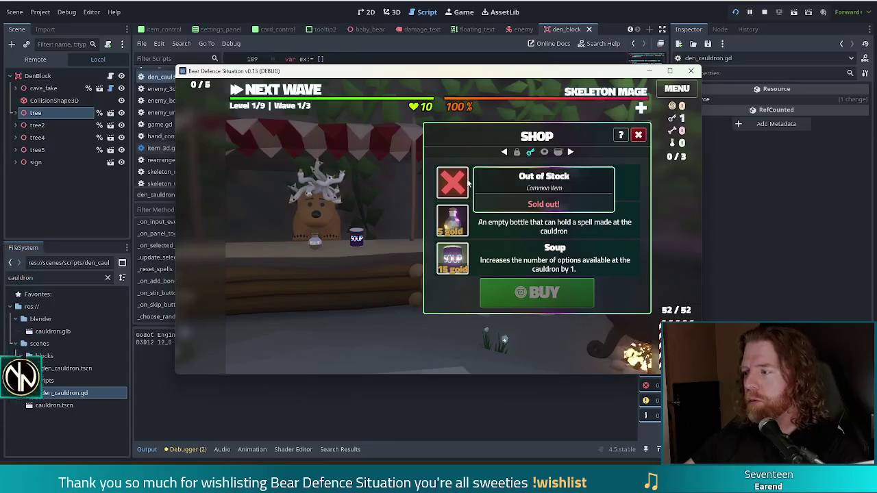
{"action": "left_click", "coordinate": [639, 135]}
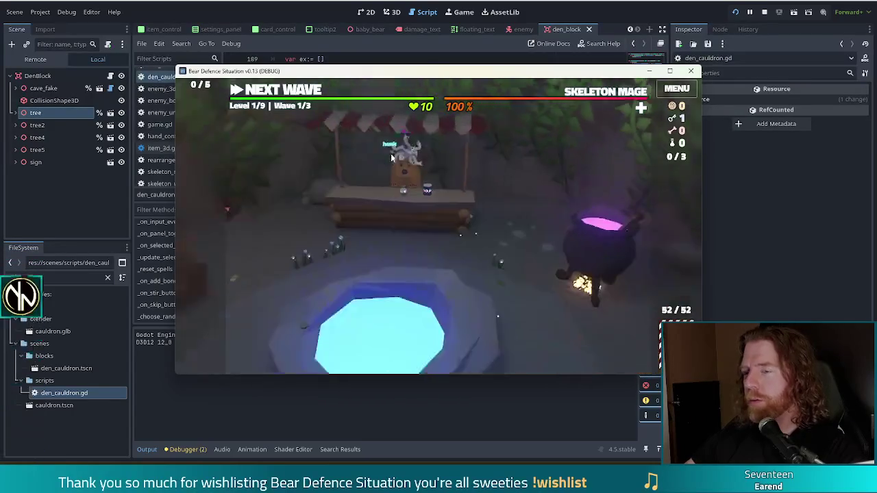
Discard the 9 of Fire, then play Aces and Kings two pair to build a fire tower beside the path.
{"action": "left_click", "coordinate": [321, 92]}
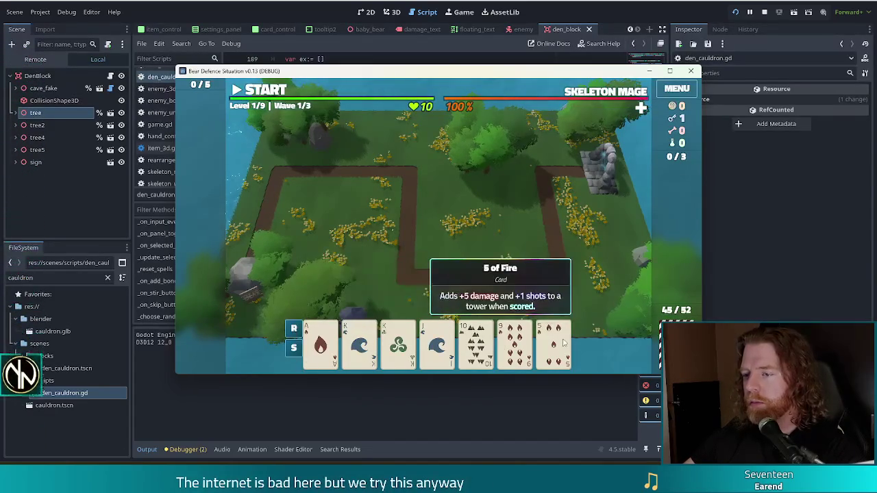
{"action": "left_click", "coordinate": [515, 343]}
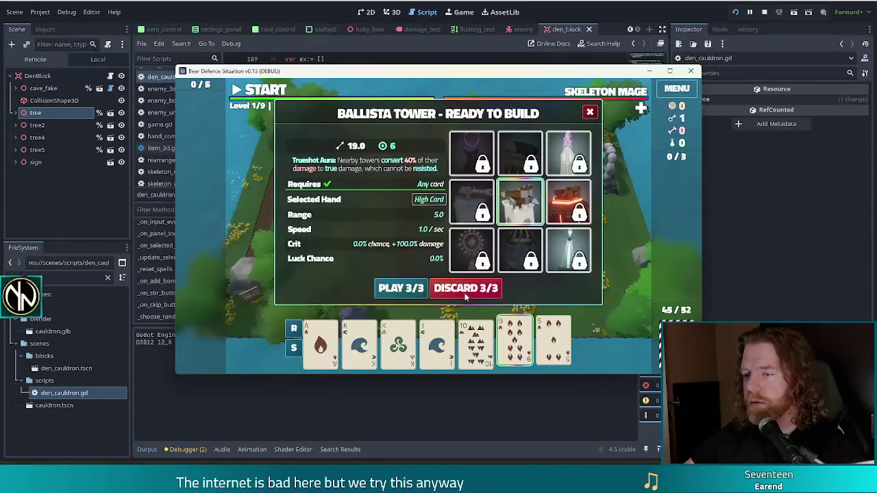
{"action": "left_click", "coordinate": [468, 289]}
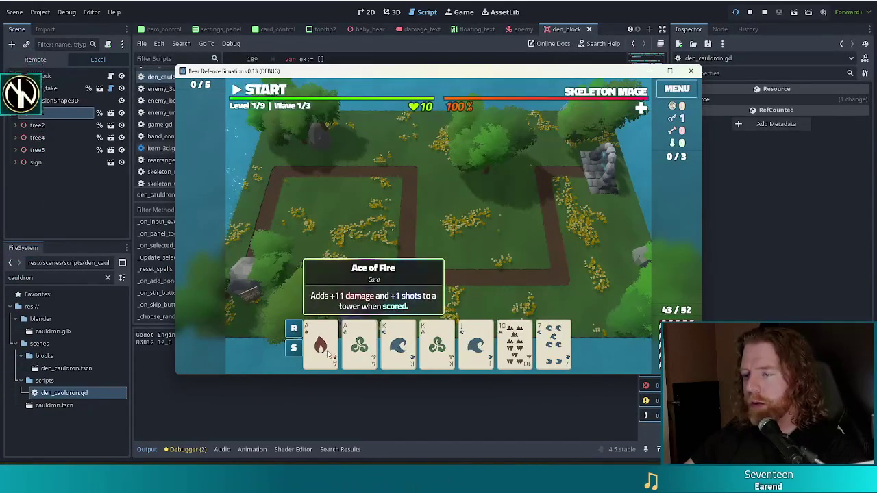
{"action": "left_click", "coordinate": [321, 342]}
{"action": "left_click", "coordinate": [359, 342]}
{"action": "left_click", "coordinate": [398, 342]}
{"action": "left_click", "coordinate": [437, 343]}
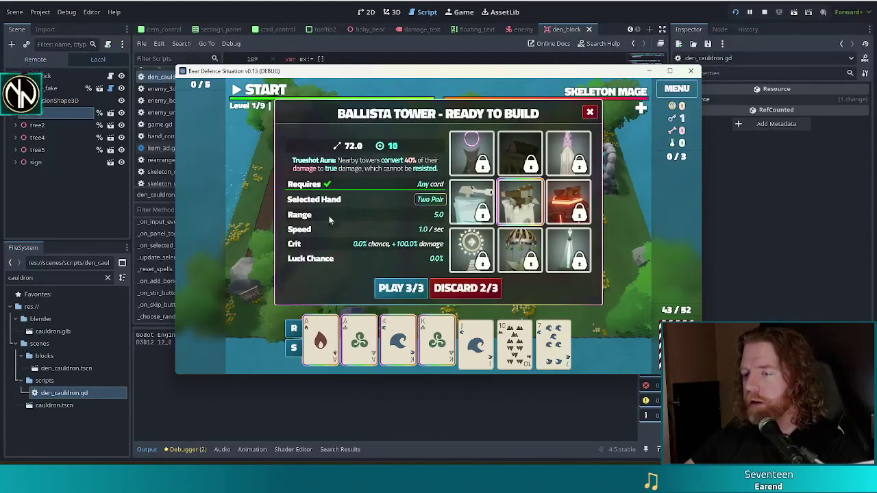
{"action": "left_click", "coordinate": [569, 202]}
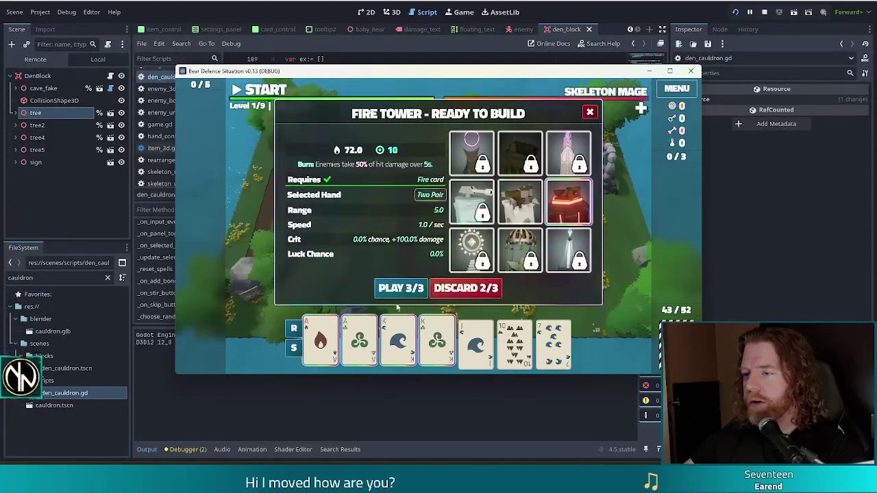
{"action": "left_click", "coordinate": [401, 288]}
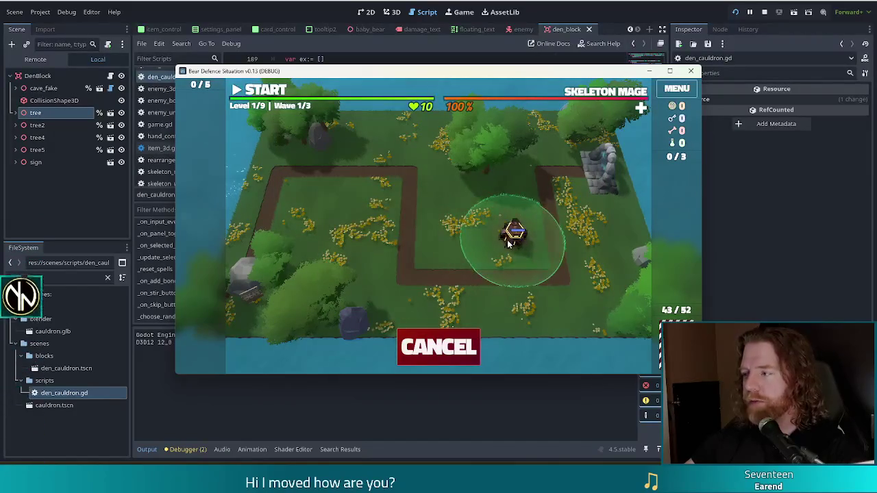
{"action": "left_click", "coordinate": [506, 249]}
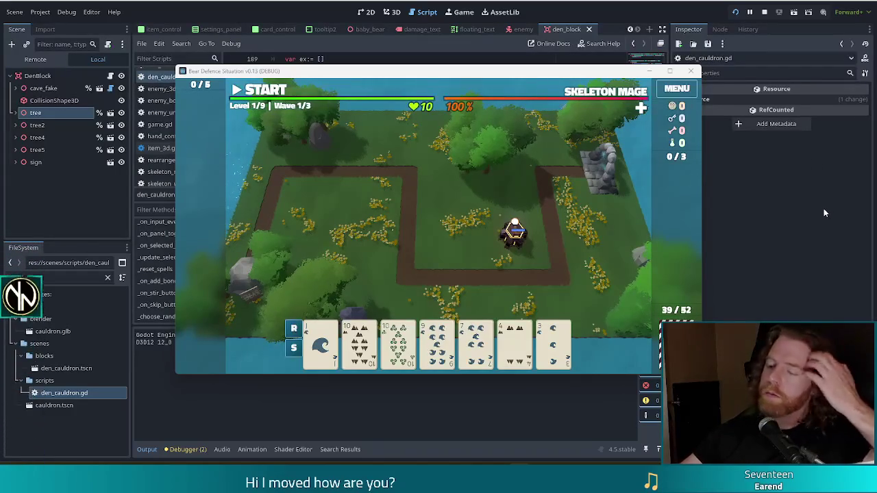
Build a second fire tower beside the first with a 10s-and-4s two pair, then start the first wave.
{"action": "left_click", "coordinate": [436, 343]}
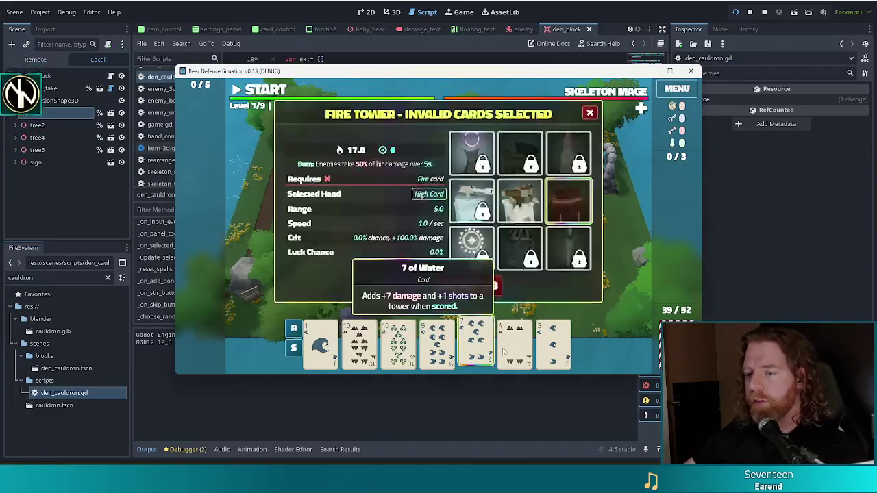
{"action": "left_click", "coordinate": [471, 286]}
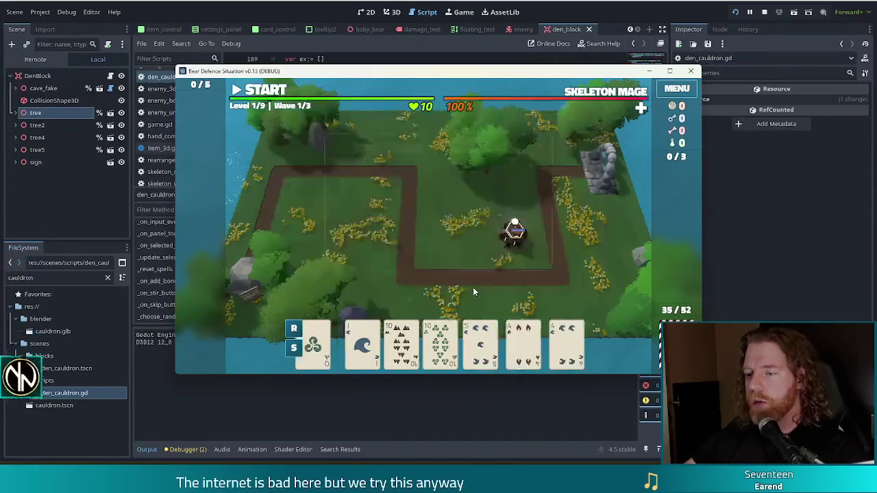
{"action": "left_click", "coordinate": [398, 342]}
{"action": "left_click", "coordinate": [436, 343]}
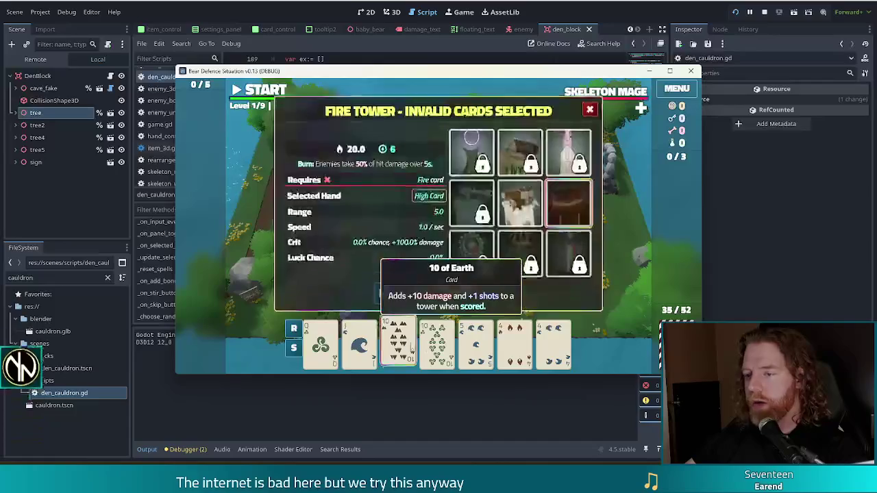
{"action": "left_click", "coordinate": [514, 343]}
{"action": "left_click", "coordinate": [553, 343]}
{"action": "left_click", "coordinate": [421, 290]}
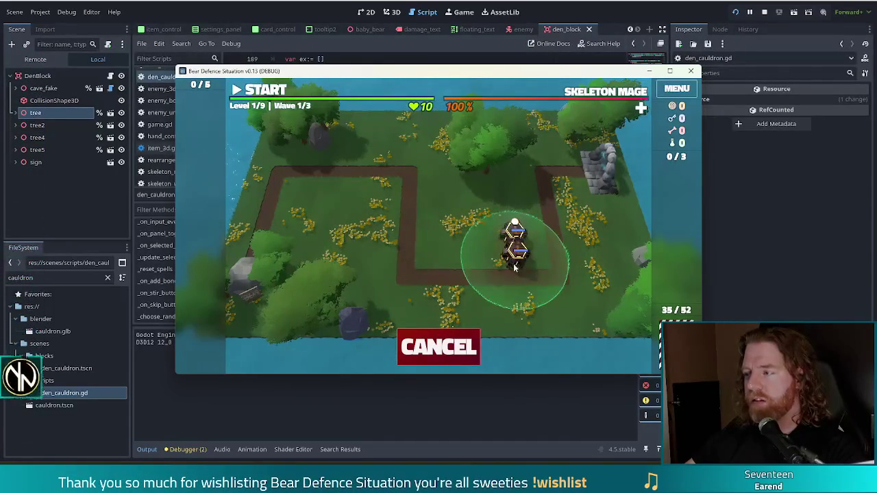
{"action": "left_click", "coordinate": [541, 269]}
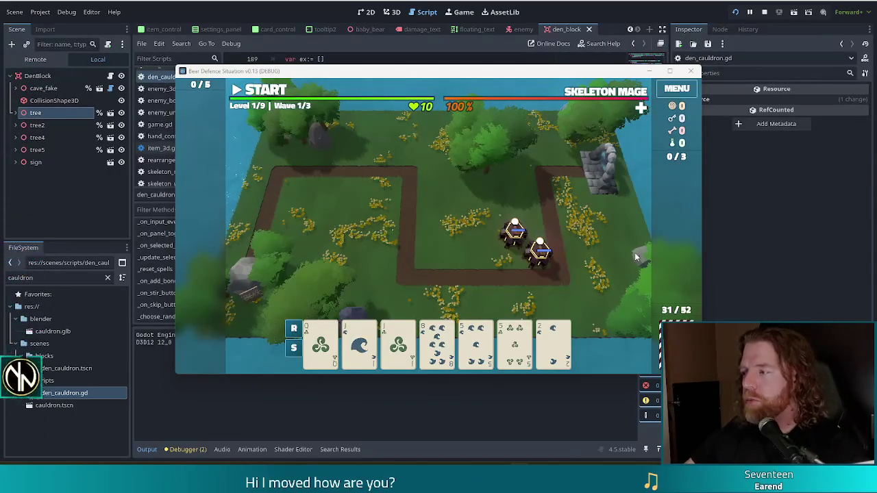
{"action": "left_click", "coordinate": [259, 90]}
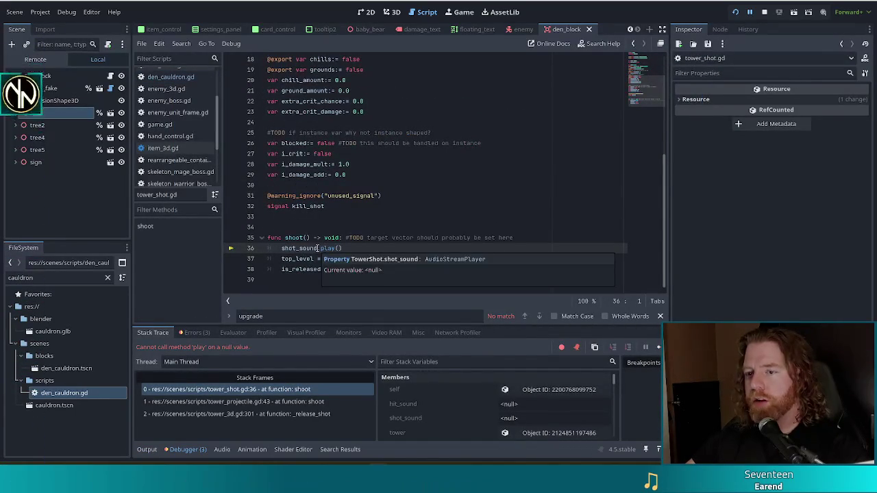
Confirm shot_sound is null on tower_shot.gd line 36 and stop the running game.
{"action": "right_click", "coordinate": [343, 250]}
{"action": "left_click", "coordinate": [336, 239]}
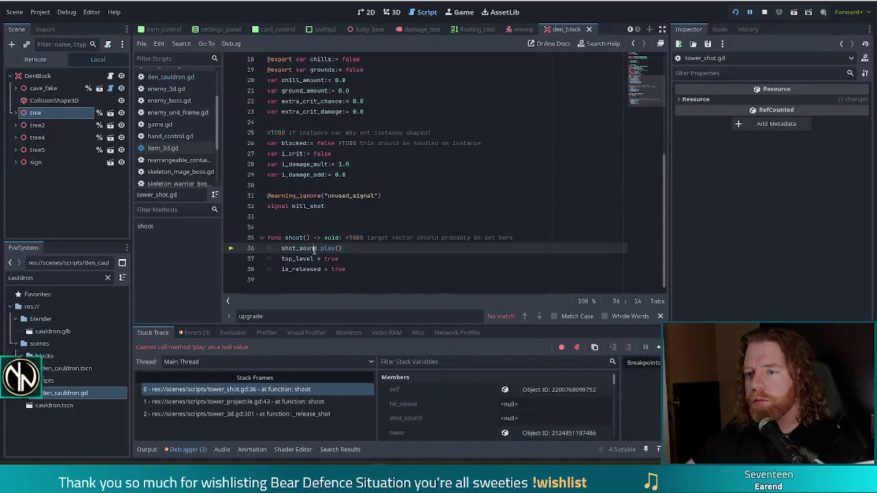
{"action": "mouse_move", "coordinate": [316, 250]}
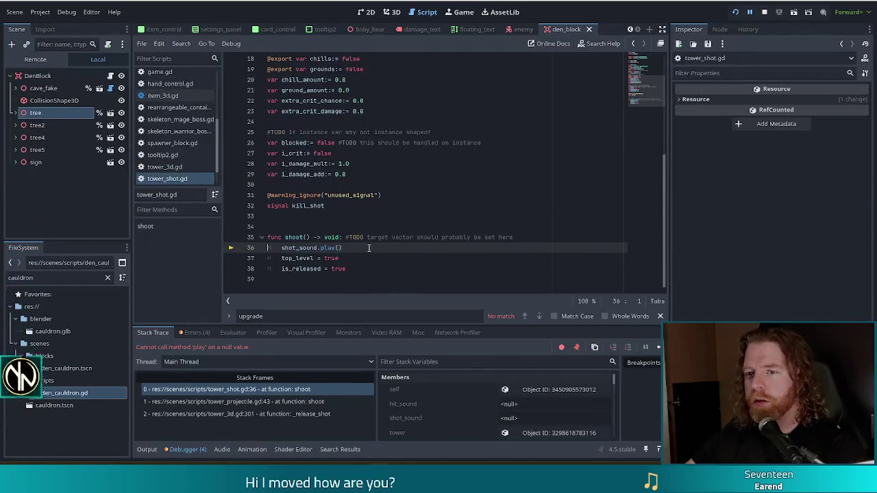
{"action": "scroll", "coordinate": [369, 248], "scroll_direction": "up", "scroll_amount": 6}
{"action": "scroll", "coordinate": [369, 248], "scroll_direction": "down", "scroll_amount": 6}
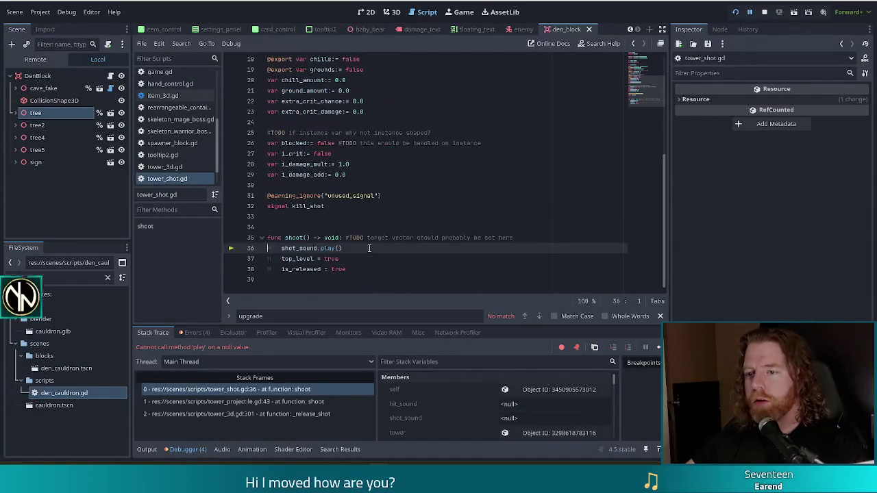
{"action": "double_click", "coordinate": [65, 278]}
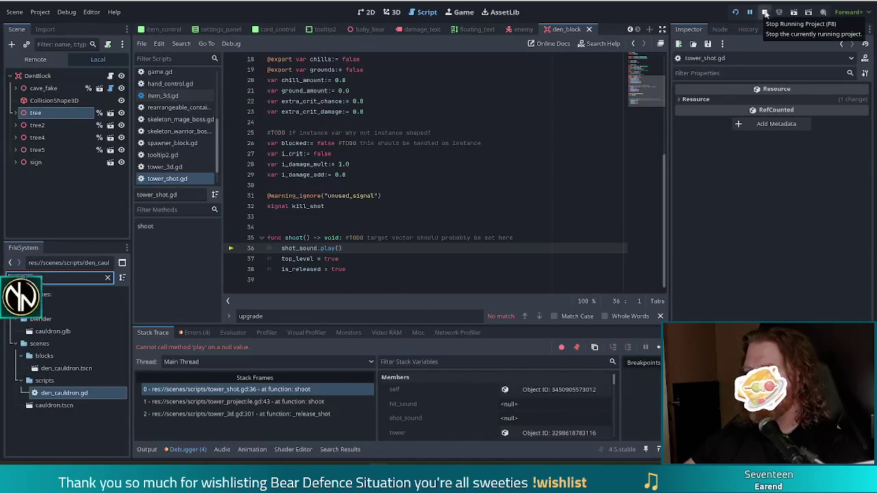
{"action": "left_click", "coordinate": [768, 12]}
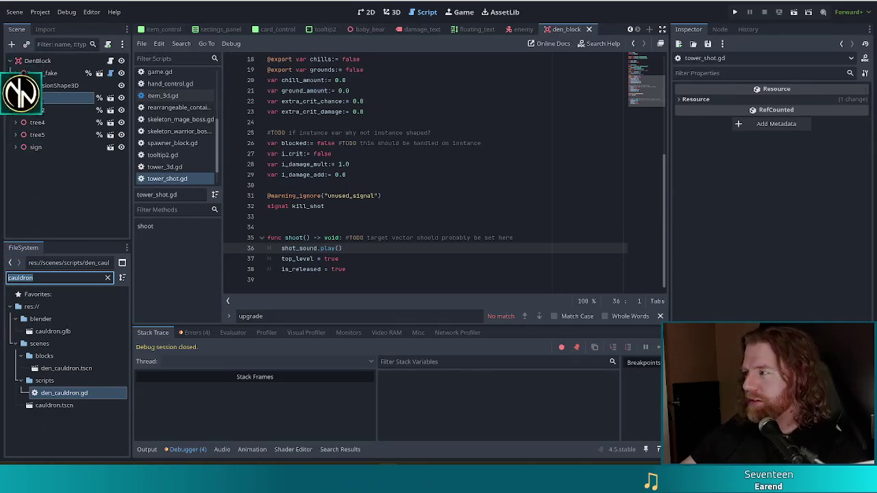
{"action": "left_click", "coordinate": [370, 248]}
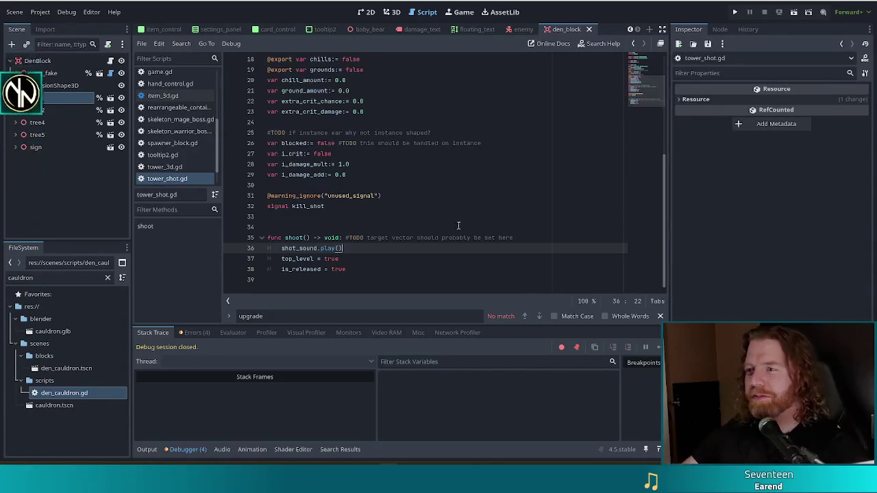
Check lines 29–31 of tower_shot.gd, then go back to den_cauldron.gd's stir rarity loop.
{"action": "left_click", "coordinate": [428, 197]}
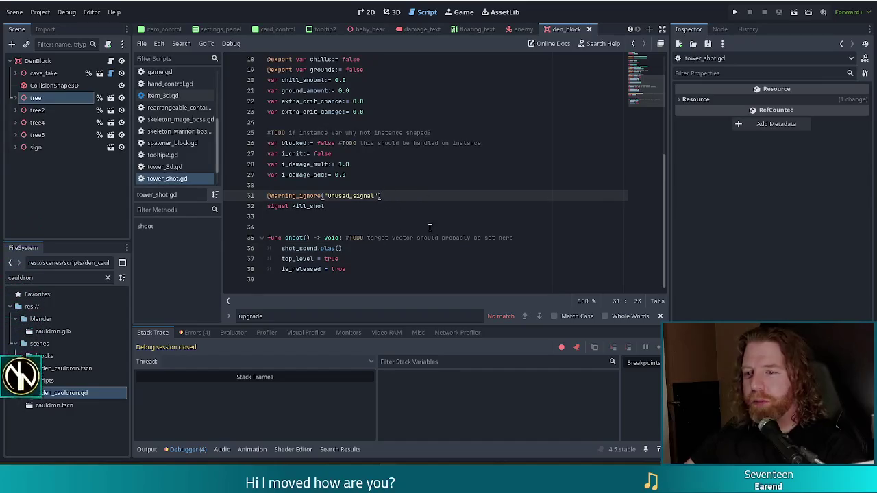
{"action": "left_click", "coordinate": [394, 177]}
{"action": "key", "text": "alt+Left"}
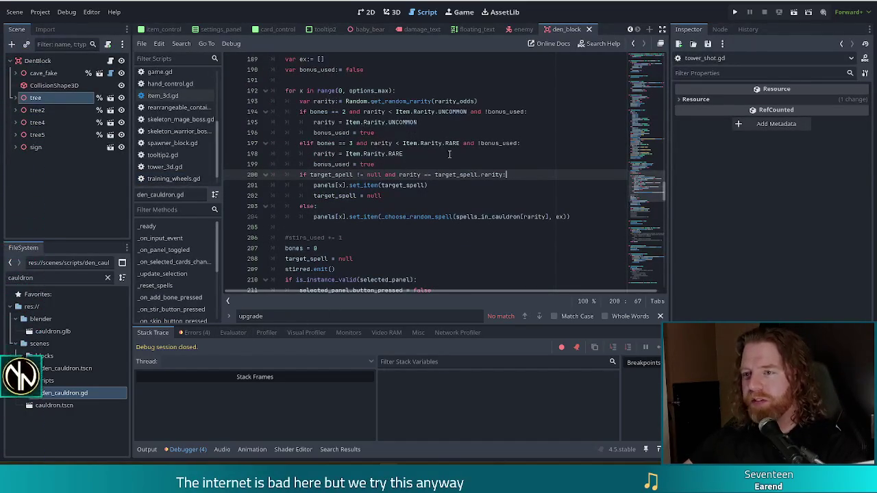
{"action": "left_click", "coordinate": [416, 142]}
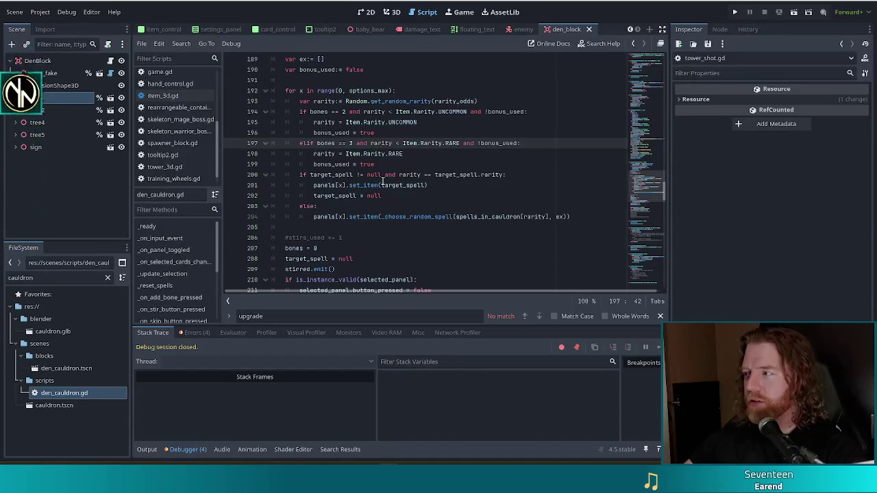
{"action": "left_click", "coordinate": [452, 142]}
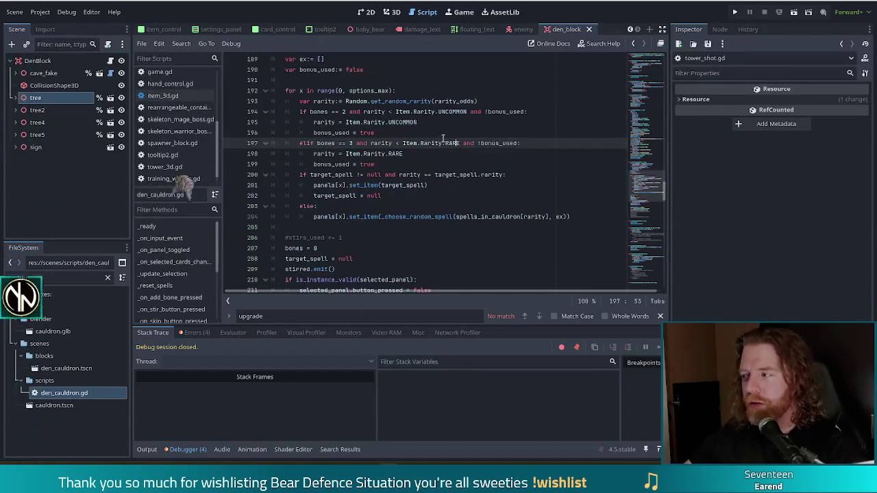
{"action": "mouse_move", "coordinate": [426, 149]}
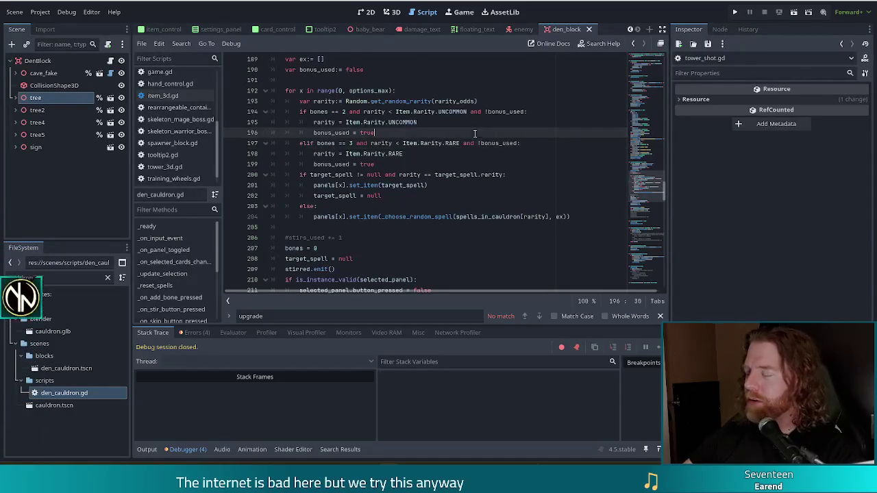
{"action": "left_click", "coordinate": [438, 196]}
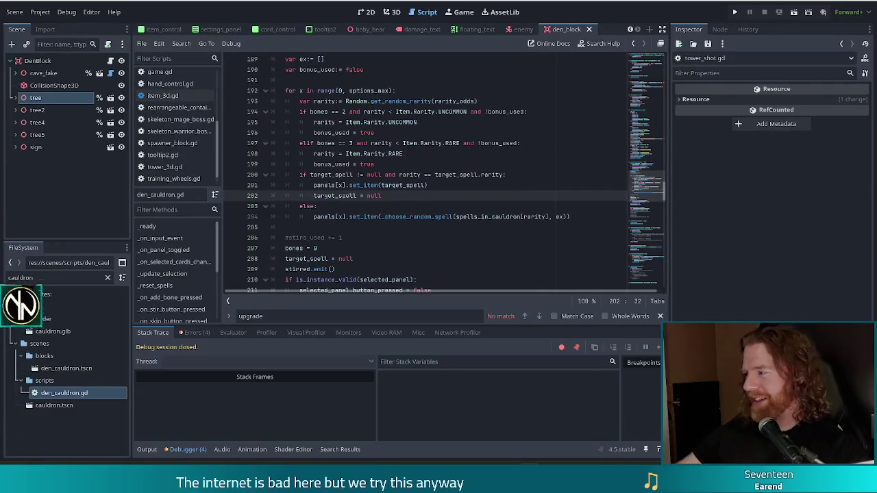
Review the stir loop's set_item(target_spell), bonus_used and else lines.
{"action": "left_click", "coordinate": [446, 187]}
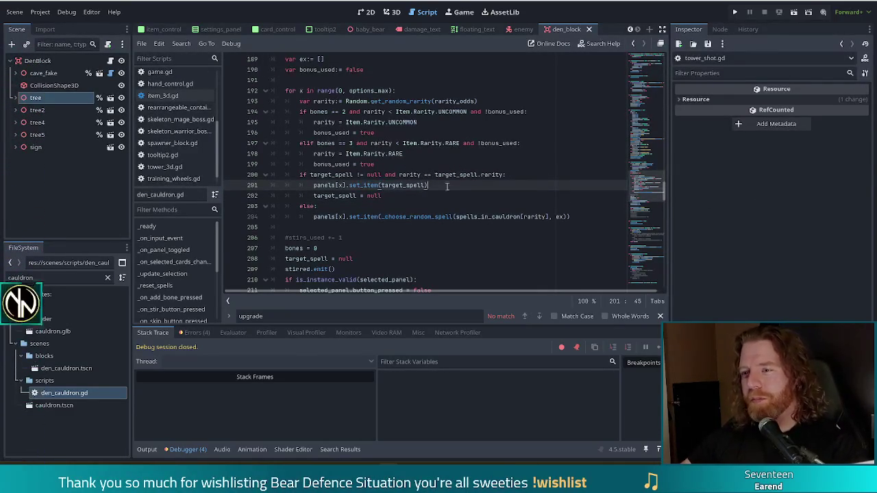
{"action": "left_click", "coordinate": [441, 195]}
{"action": "scroll", "coordinate": [344, 198], "scroll_direction": "up", "scroll_amount": 4}
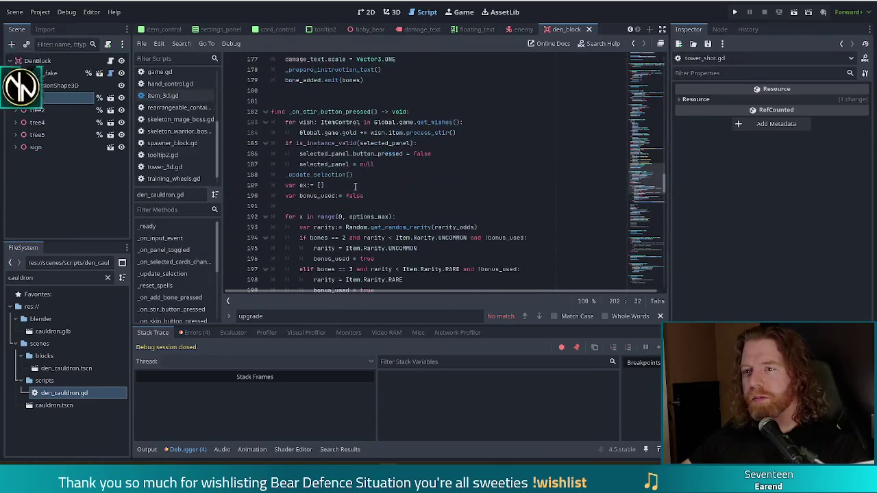
{"action": "scroll", "coordinate": [411, 164], "scroll_direction": "down", "scroll_amount": 5}
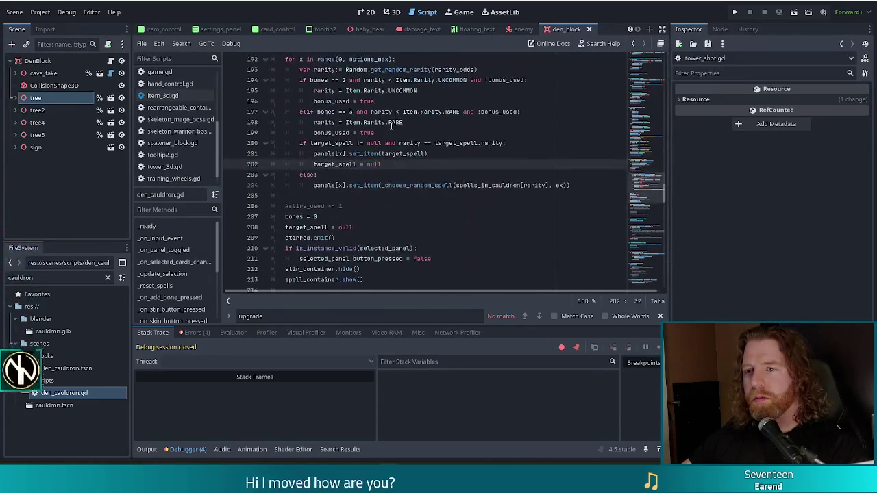
{"action": "scroll", "coordinate": [392, 127], "scroll_direction": "up", "scroll_amount": 1}
{"action": "left_click", "coordinate": [323, 90]}
{"action": "left_click", "coordinate": [413, 165]}
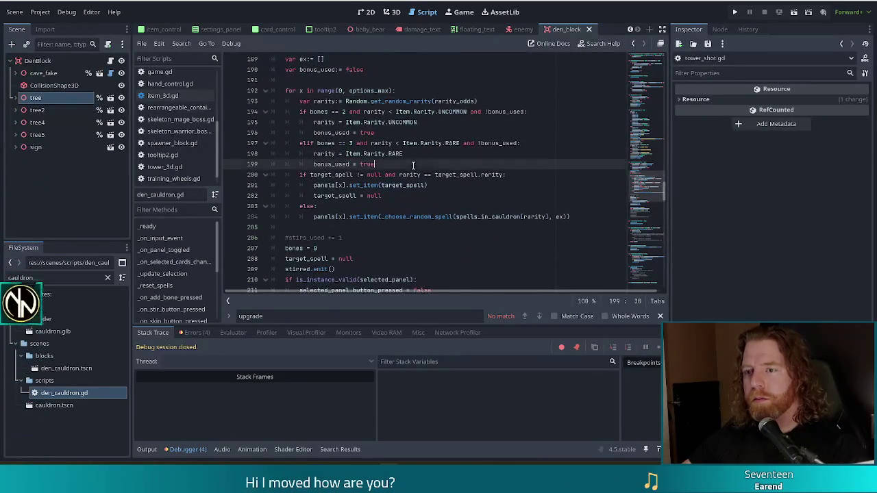
{"action": "left_click", "coordinate": [425, 185]}
{"action": "left_click", "coordinate": [384, 154]}
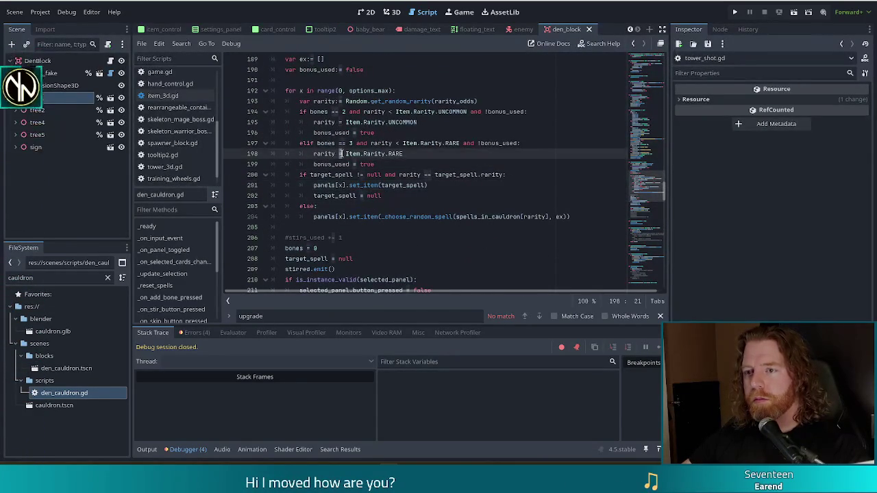
{"action": "left_click", "coordinate": [424, 186]}
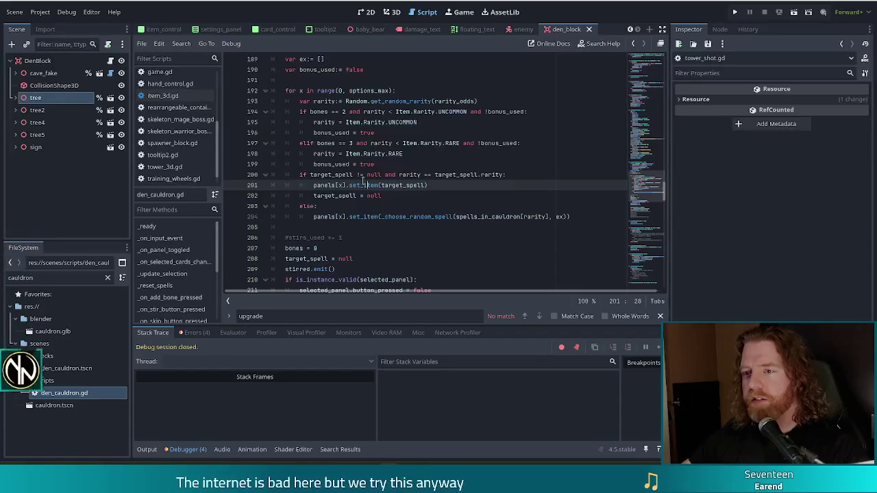
{"action": "left_click", "coordinate": [322, 207]}
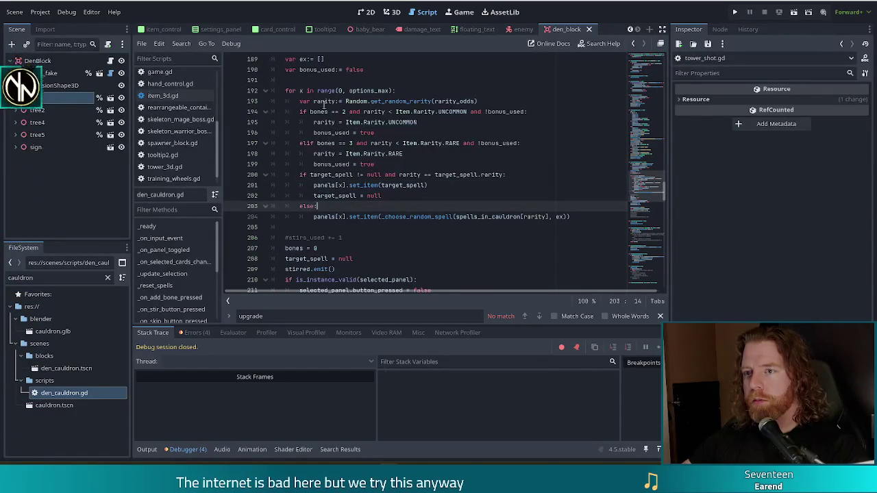
Inspect the target_spell null check and else-branch call, then add a blank line after bonus_used = true.
{"action": "left_click_drag", "start_coordinate": [334, 175], "coordinate": [414, 176]}
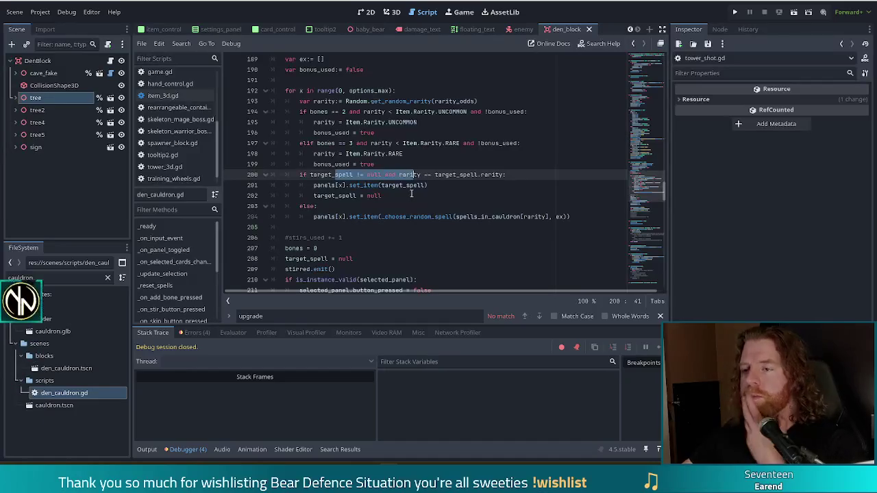
{"action": "left_click", "coordinate": [374, 185]}
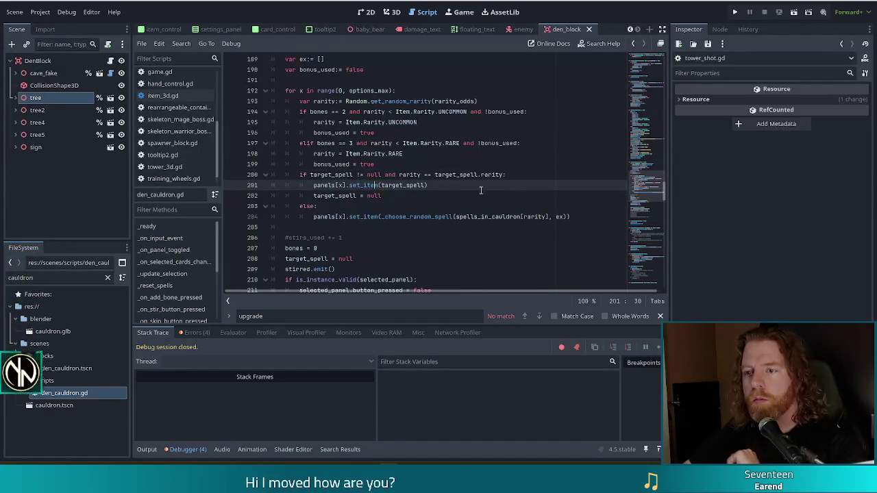
{"action": "left_click_drag", "start_coordinate": [346, 216], "coordinate": [563, 217]}
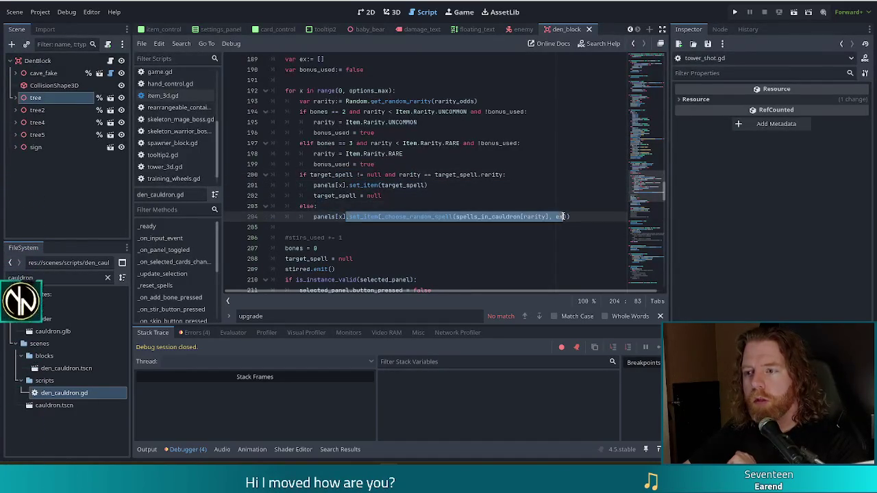
{"action": "left_click", "coordinate": [421, 216]}
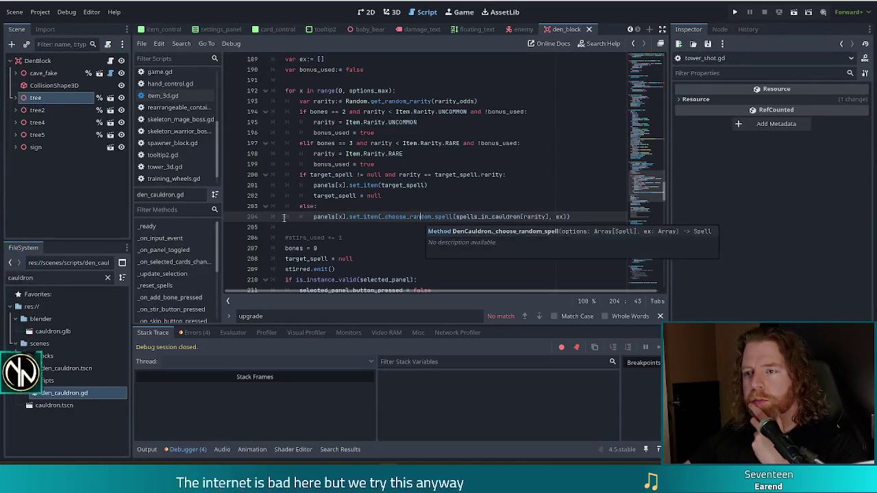
{"action": "left_click", "coordinate": [407, 185]}
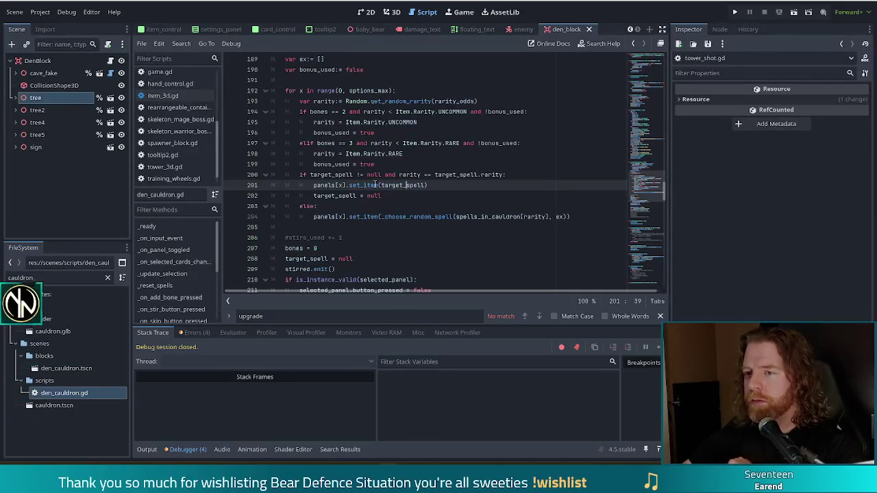
{"action": "left_click", "coordinate": [387, 166]}
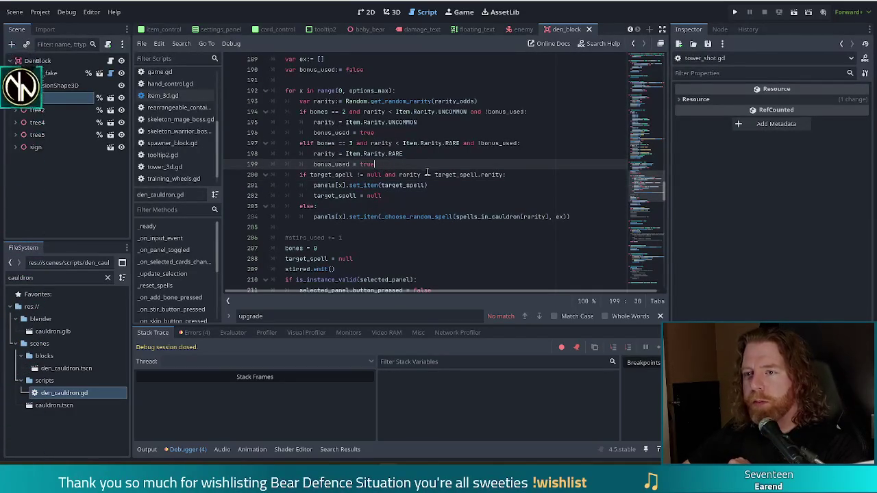
{"action": "left_click", "coordinate": [356, 121]}
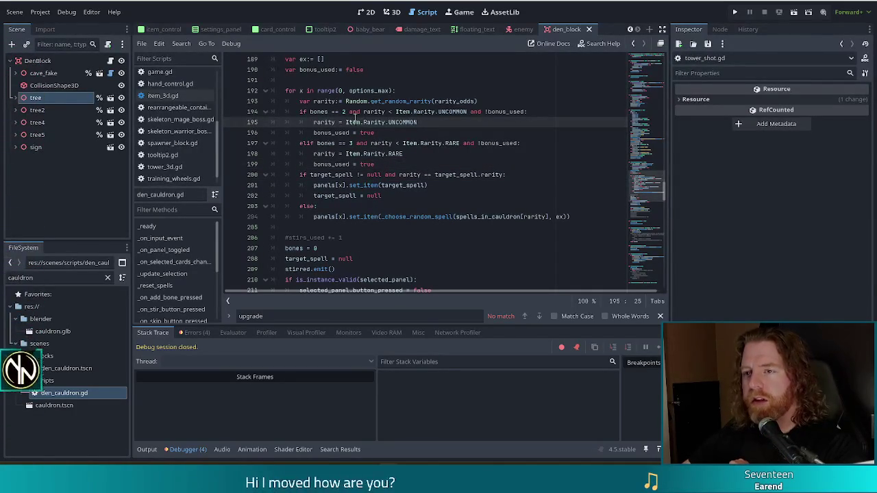
{"action": "left_click", "coordinate": [394, 164]}
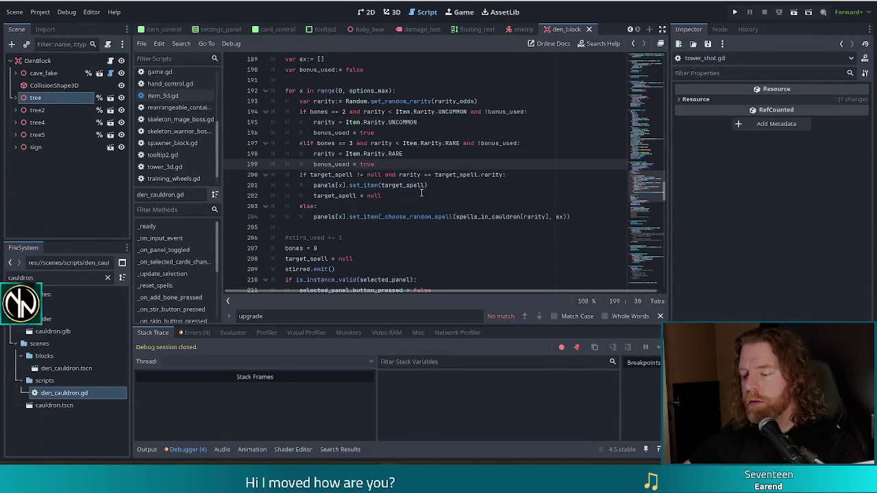
{"action": "key", "text": "Return"}
Review the target_spell reset and set_item lines, then jump to target_spell's declaration on line 39.
{"action": "left_click", "coordinate": [354, 185]}
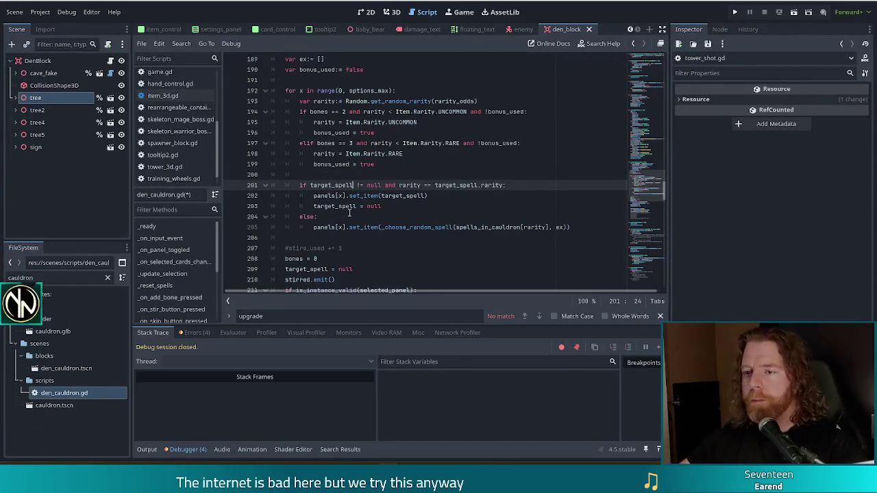
{"action": "scroll", "coordinate": [350, 213], "scroll_direction": "down", "scroll_amount": 1}
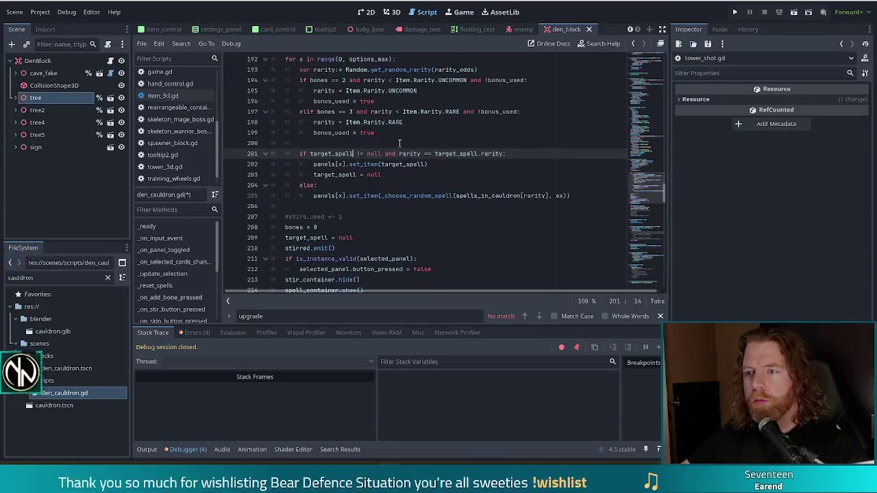
{"action": "left_click", "coordinate": [368, 174]}
{"action": "left_click", "coordinate": [466, 197]}
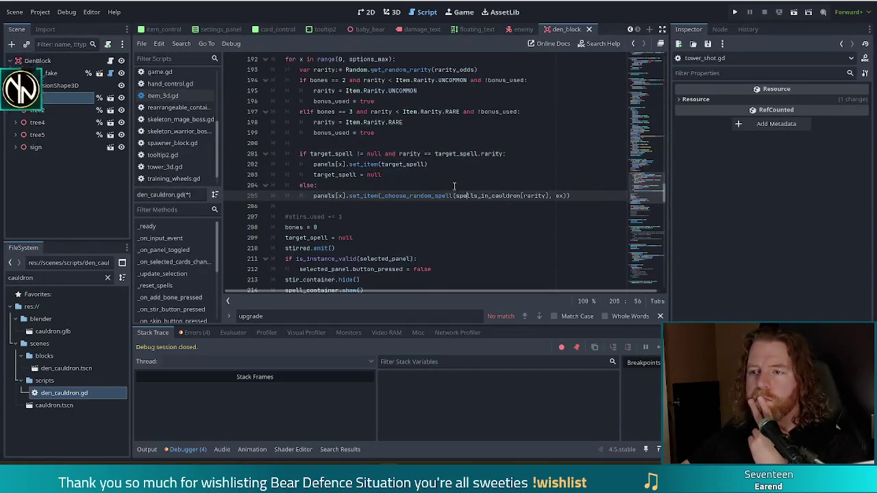
{"action": "left_click", "coordinate": [370, 165]}
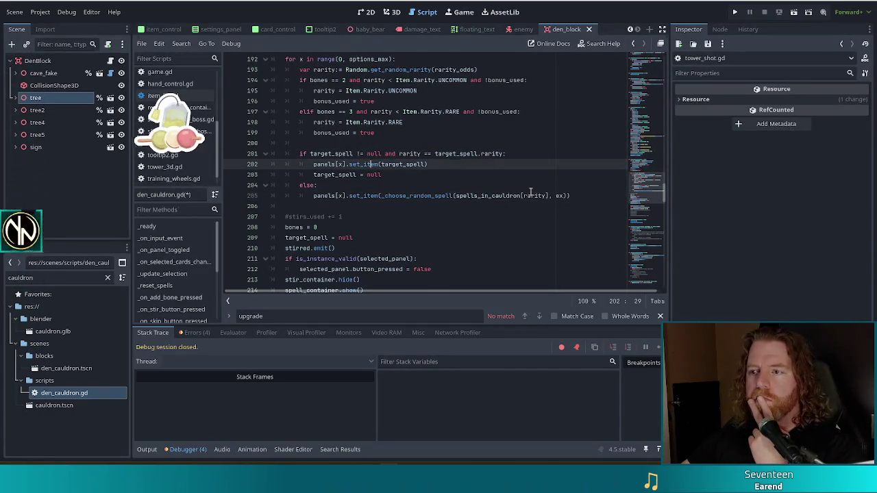
{"action": "scroll", "coordinate": [444, 174], "scroll_direction": "up", "scroll_amount": 1}
{"action": "left_click", "coordinate": [443, 174]}
{"action": "scroll", "coordinate": [444, 174], "scroll_direction": "up", "scroll_amount": 5}
{"action": "scroll", "coordinate": [347, 207], "scroll_direction": "down", "scroll_amount": 3}
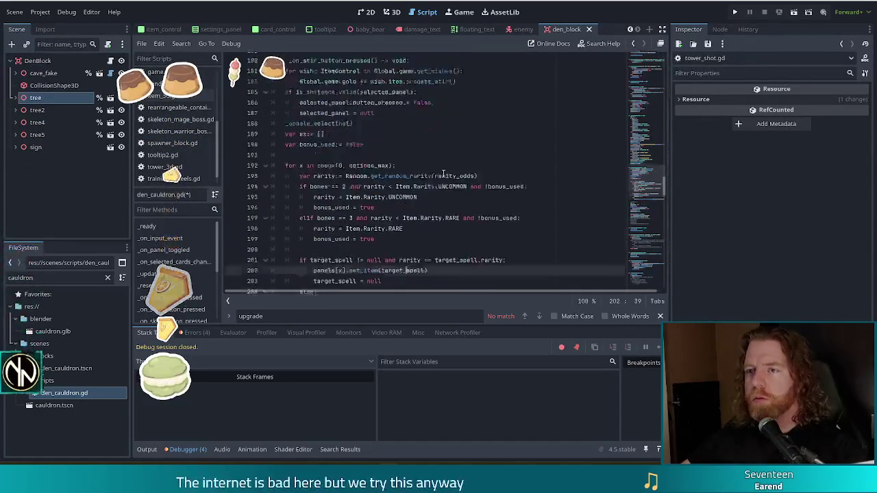
{"action": "left_click", "coordinate": [332, 196], "text": "ctrl"}
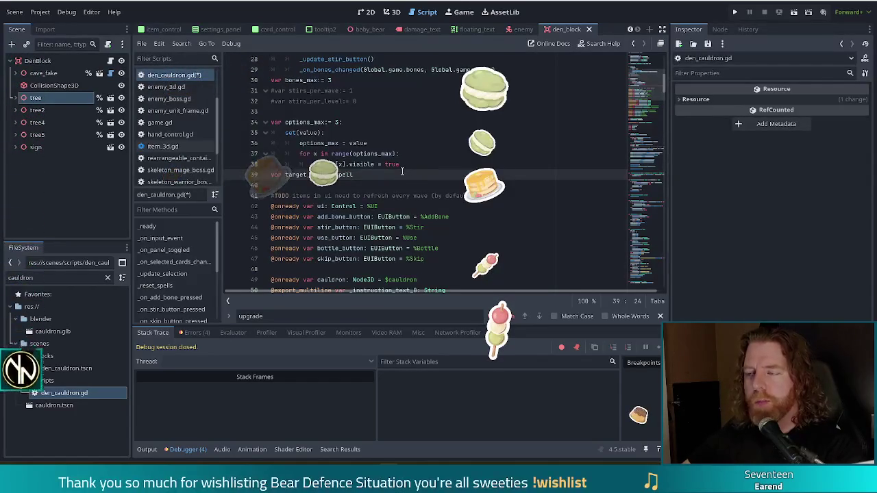
Save den_cauldron.gd and navigate back to the stir loop at line 201.
{"action": "key", "text": "ctrl+s"}
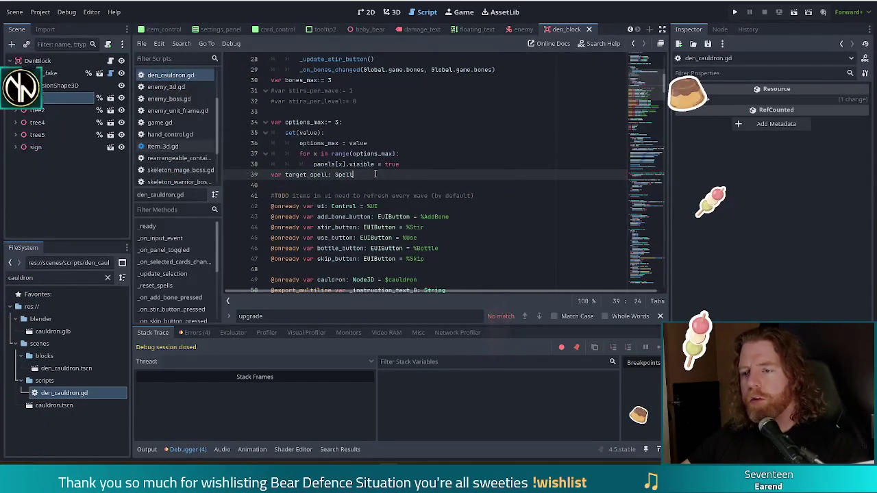
{"action": "key", "text": "alt+Left"}
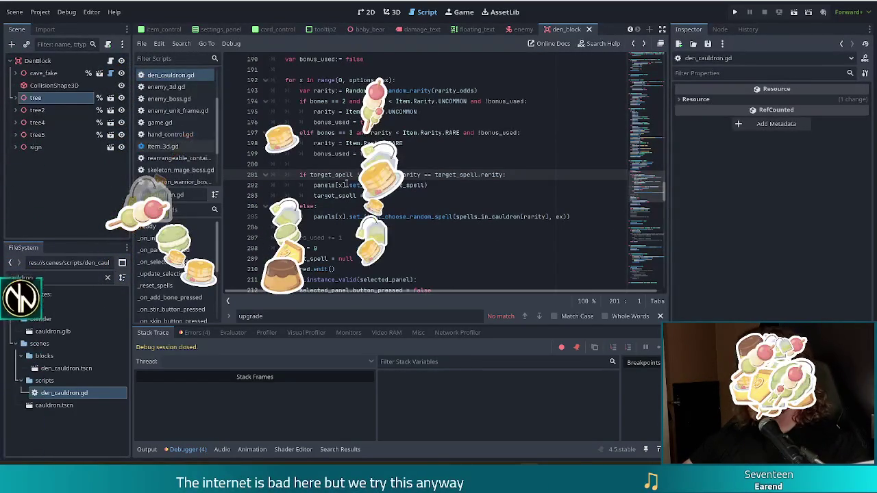
{"action": "left_click", "coordinate": [411, 196]}
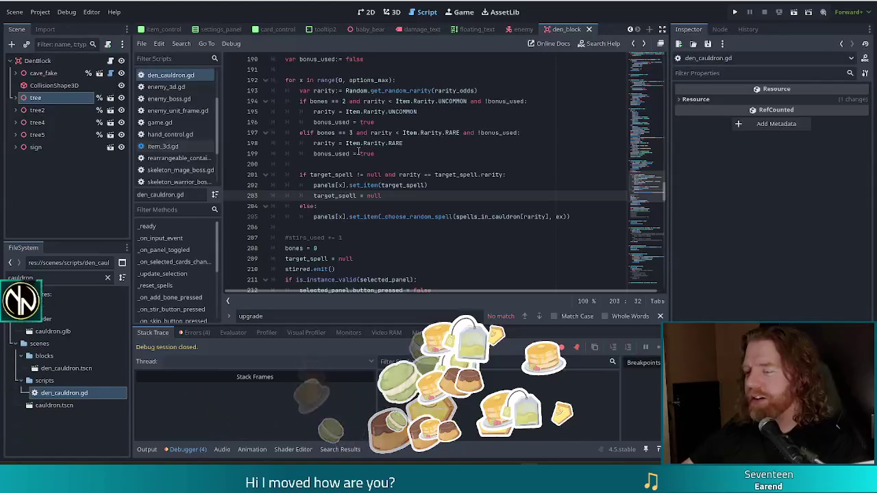
{"action": "left_click", "coordinate": [415, 206]}
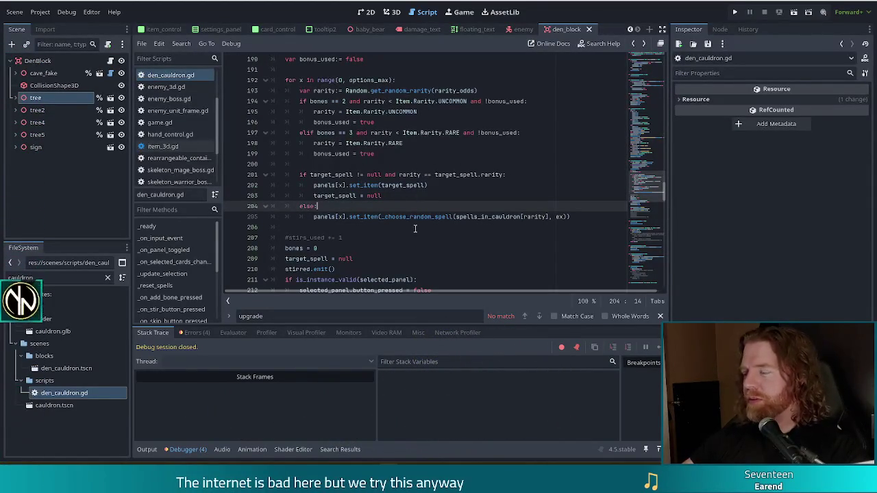
{"action": "left_click", "coordinate": [381, 195]}
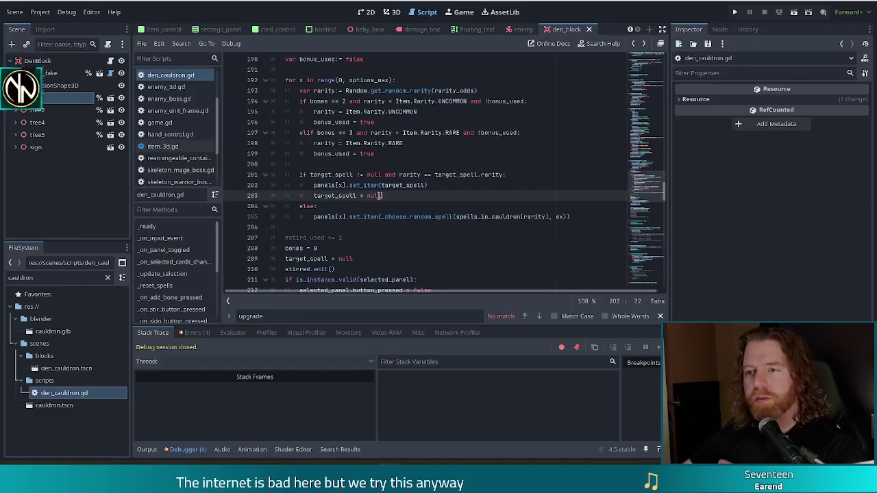
{"action": "double_click", "coordinate": [331, 175]}
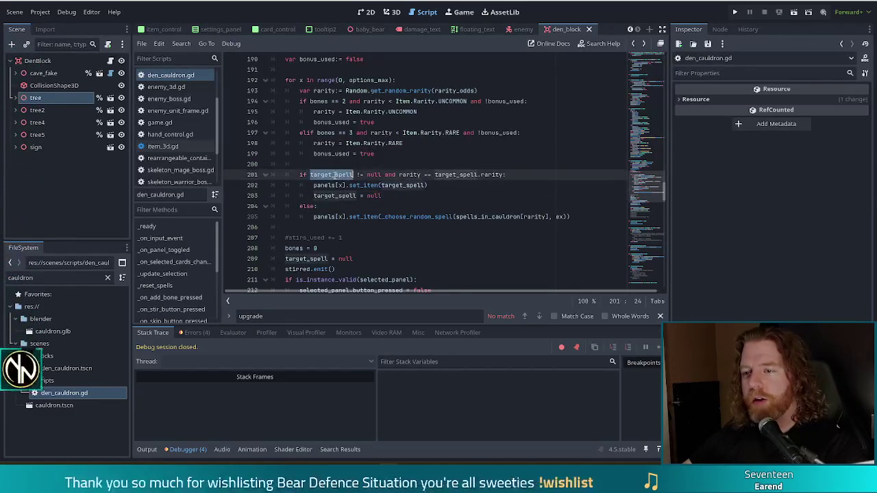
{"action": "scroll", "coordinate": [434, 179], "scroll_direction": "down", "scroll_amount": 4}
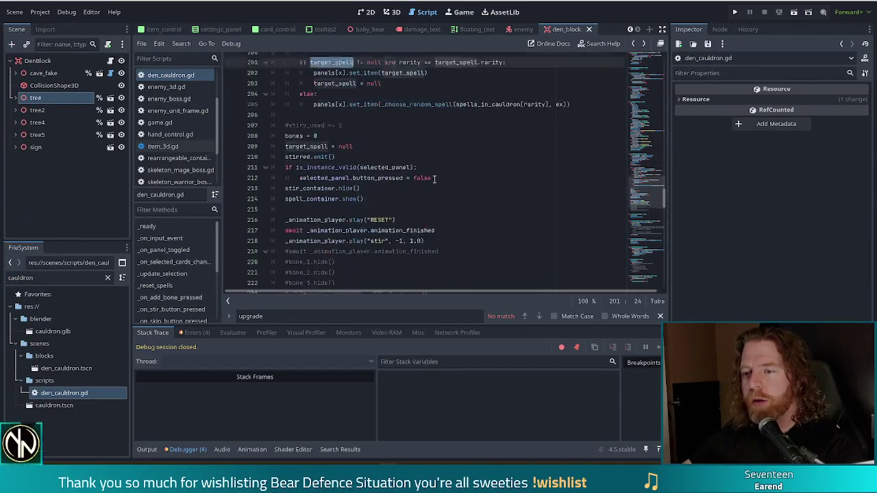
{"action": "scroll", "coordinate": [428, 143], "scroll_direction": "up", "scroll_amount": 6}
{"action": "left_click", "coordinate": [413, 142]}
{"action": "key", "text": "ctrl+f"}
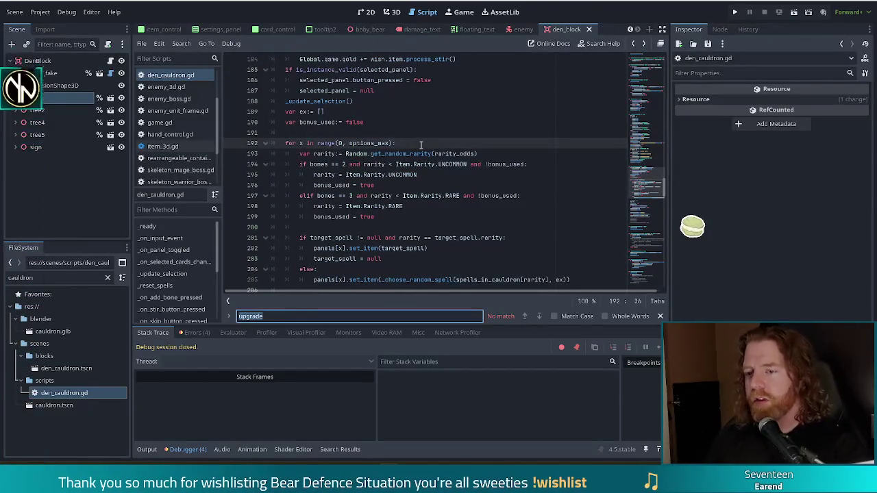
Search for 'target_spell', step through the first three of 6 matches, then place the caret on line 200.
{"action": "type", "text": "target_spell"}
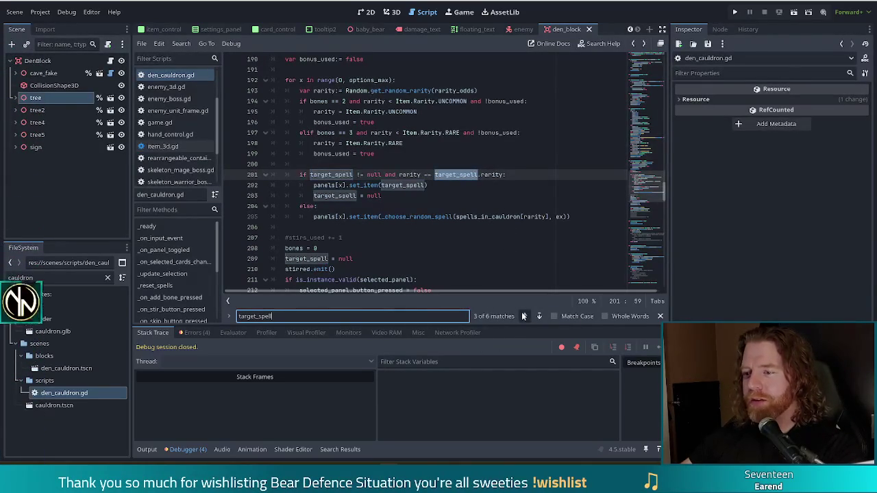
{"action": "left_click", "coordinate": [522, 316]}
{"action": "left_click", "coordinate": [539, 317]}
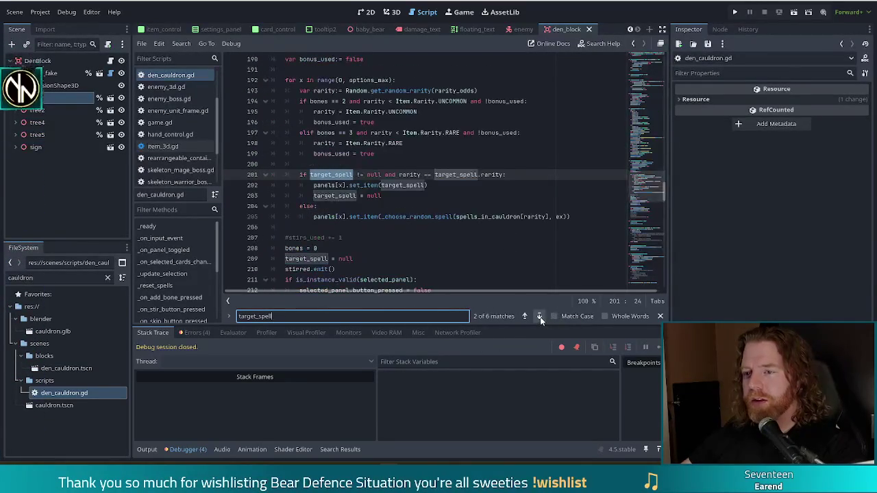
{"action": "left_click", "coordinate": [539, 317]}
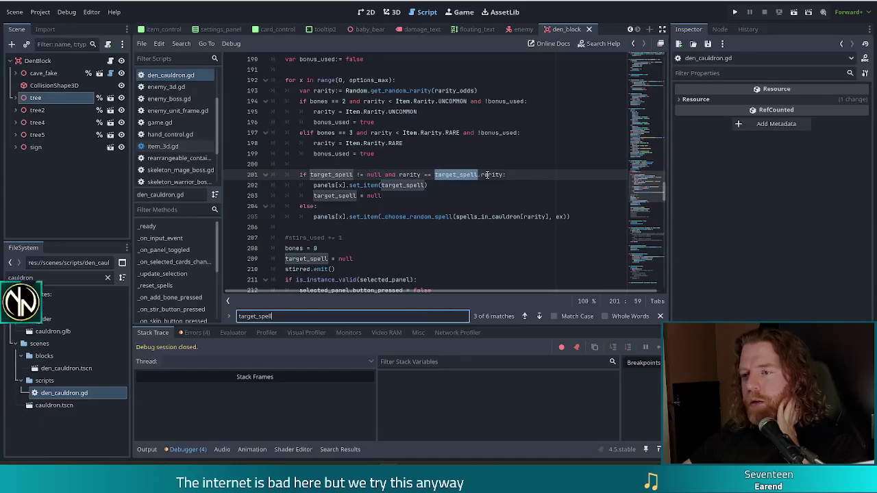
{"action": "mouse_move", "coordinate": [487, 176]}
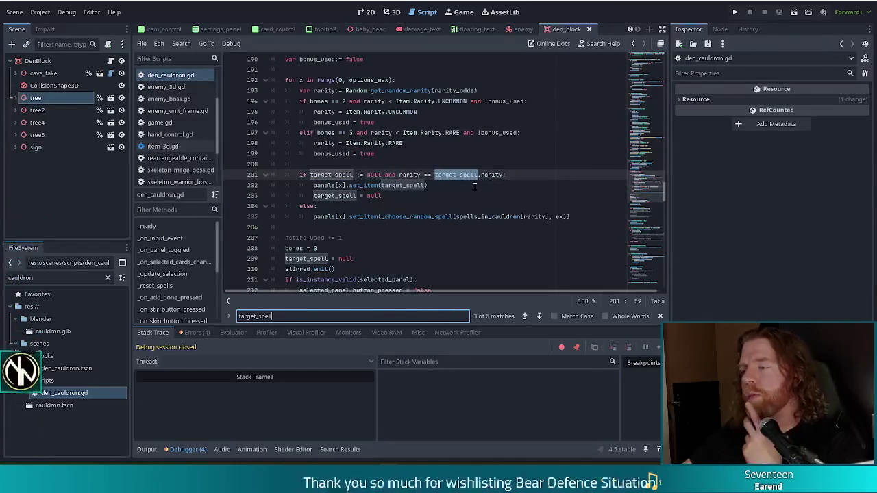
{"action": "left_click", "coordinate": [433, 185]}
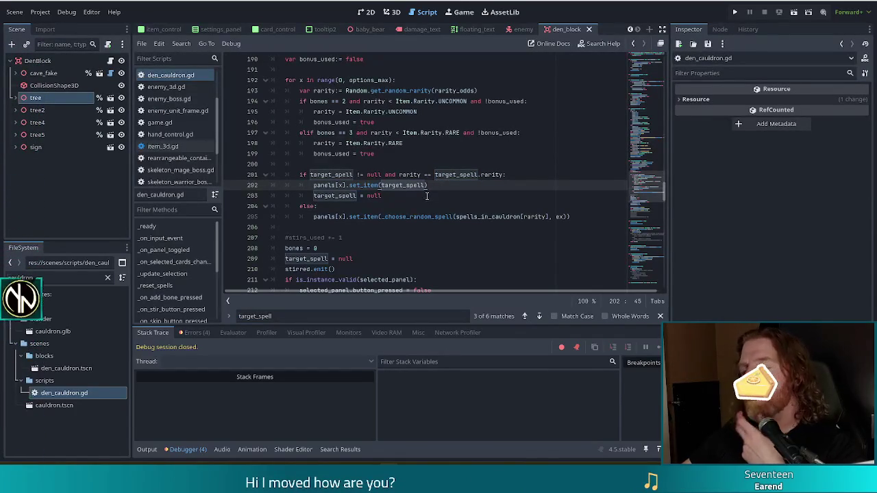
{"action": "left_click", "coordinate": [358, 164]}
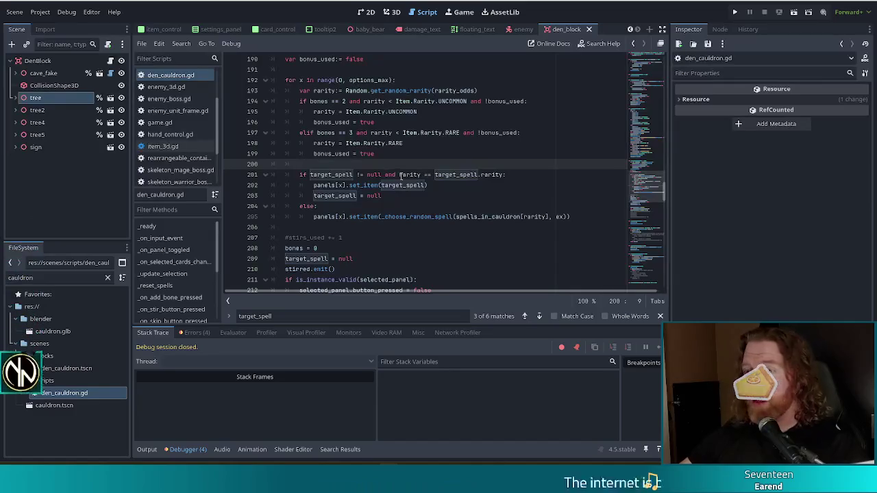
On line 39, extend target_spell's #Currently comment to mention targeting inventory spells via manifest.
{"action": "left_click", "coordinate": [324, 177], "text": "ctrl"}
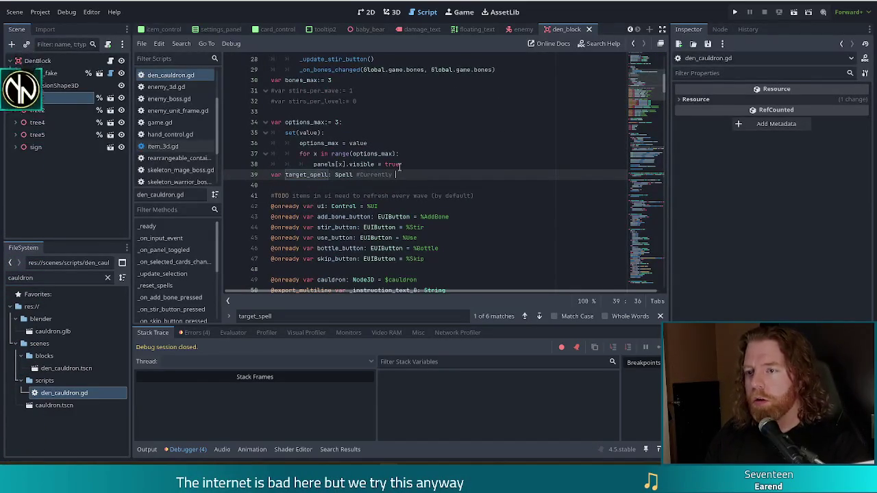
{"action": "type", "text": "used to targe"}
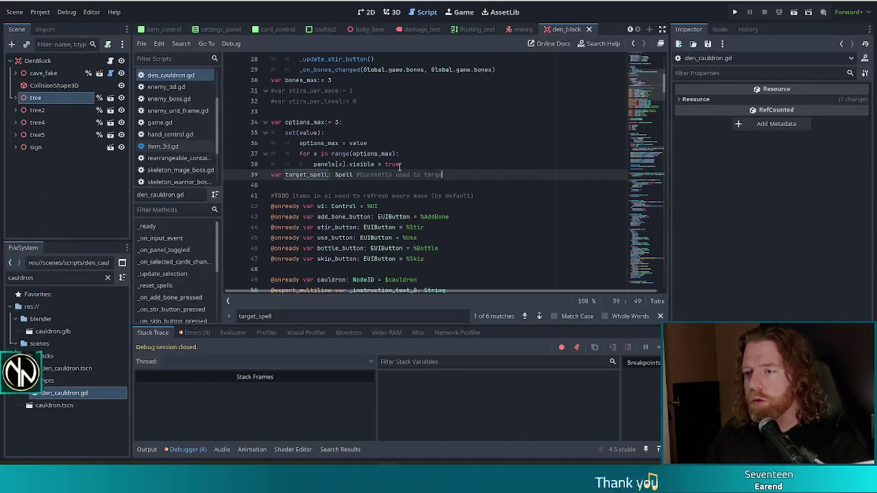
{"action": "type", "text": "t spells held in "}
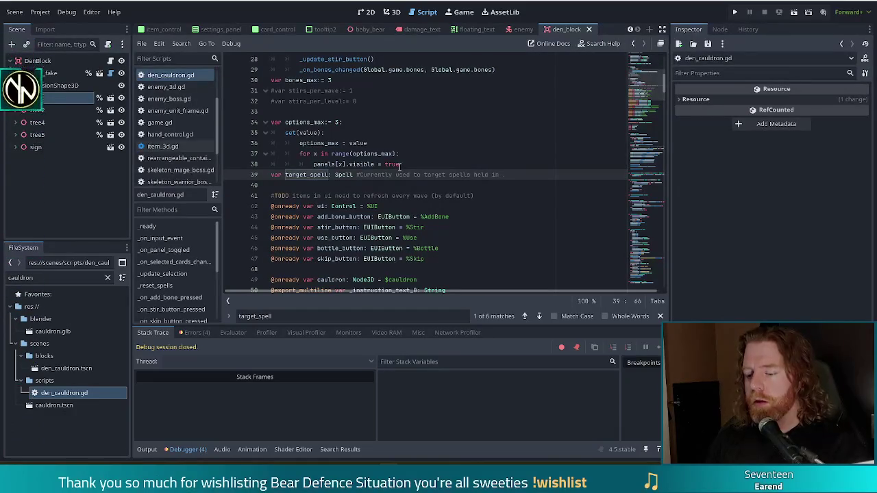
{"action": "type", "text": "inventory wh"}
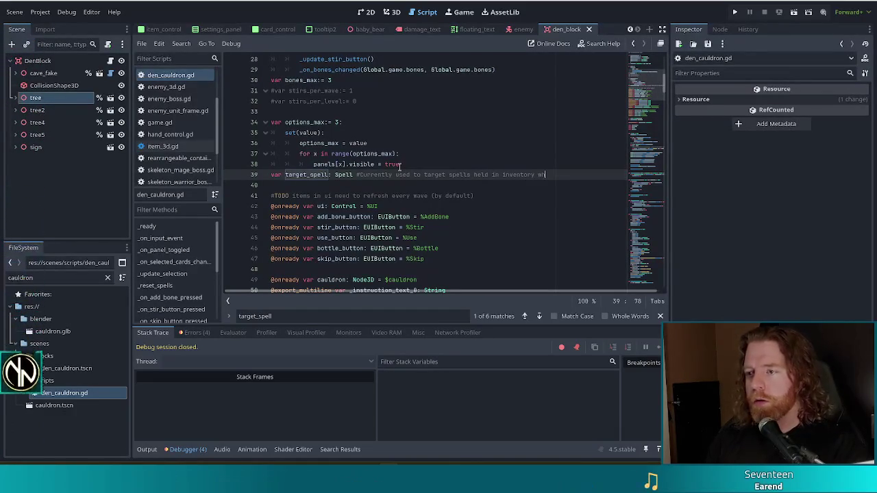
{"action": "type", "text": "en use"}
{"action": "type", "text": "fest"}
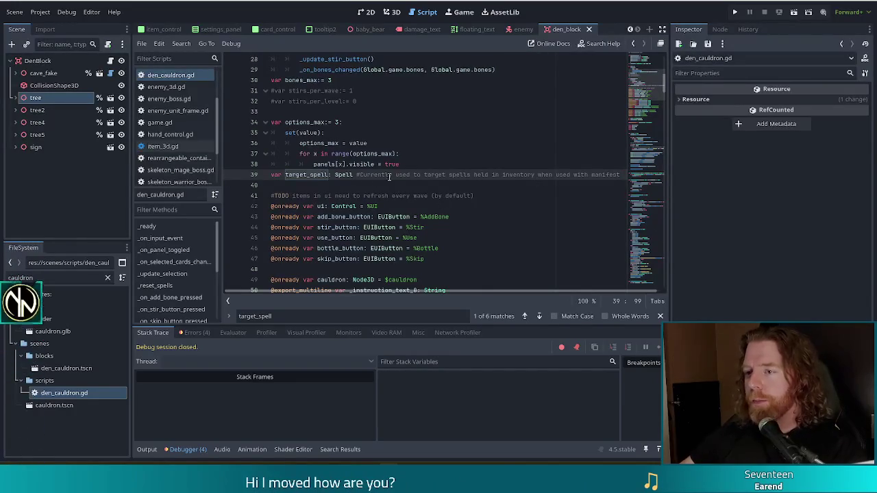
{"action": "left_click", "coordinate": [354, 175]}
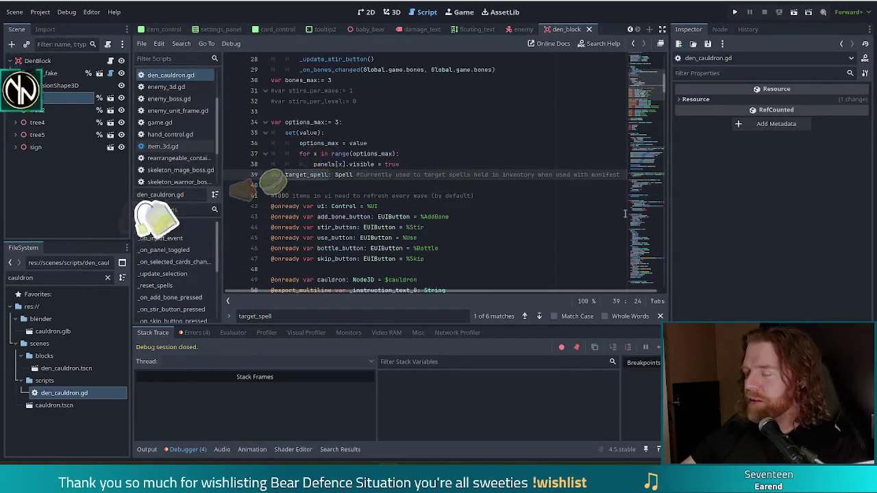
{"action": "left_click", "coordinate": [451, 184]}
{"action": "left_click", "coordinate": [498, 195]}
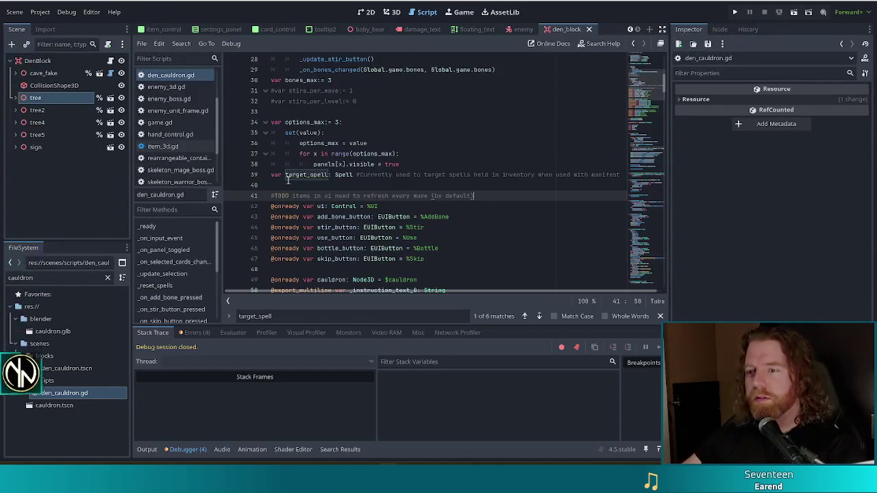
{"action": "left_click", "coordinate": [420, 216]}
{"action": "scroll", "coordinate": [555, 211], "scroll_direction": "down", "scroll_amount": 1}
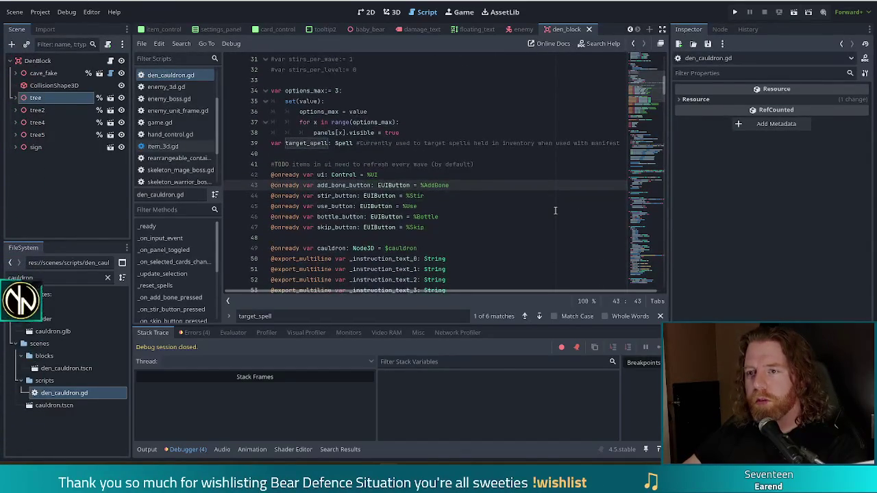
{"action": "left_click", "coordinate": [307, 143]}
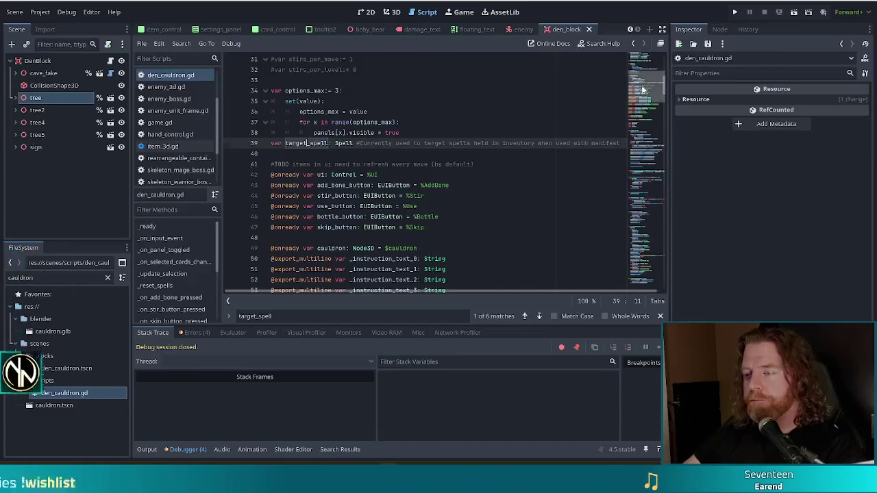
{"action": "left_click", "coordinate": [642, 122]}
{"action": "scroll", "coordinate": [639, 129], "scroll_direction": "down", "scroll_amount": 5}
{"action": "scroll", "coordinate": [639, 129], "scroll_direction": "up", "scroll_amount": 2}
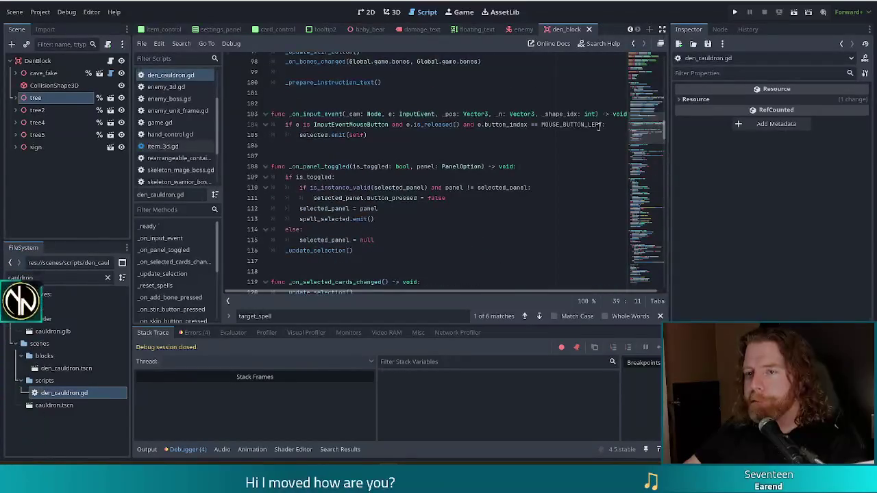
Move the caret to blank line 200 in the spell loop, then scroll up toward the rarity_odds declarations.
{"action": "scroll", "coordinate": [473, 142], "scroll_direction": "up", "scroll_amount": 2}
{"action": "scroll", "coordinate": [473, 142], "scroll_direction": "up", "scroll_amount": 5}
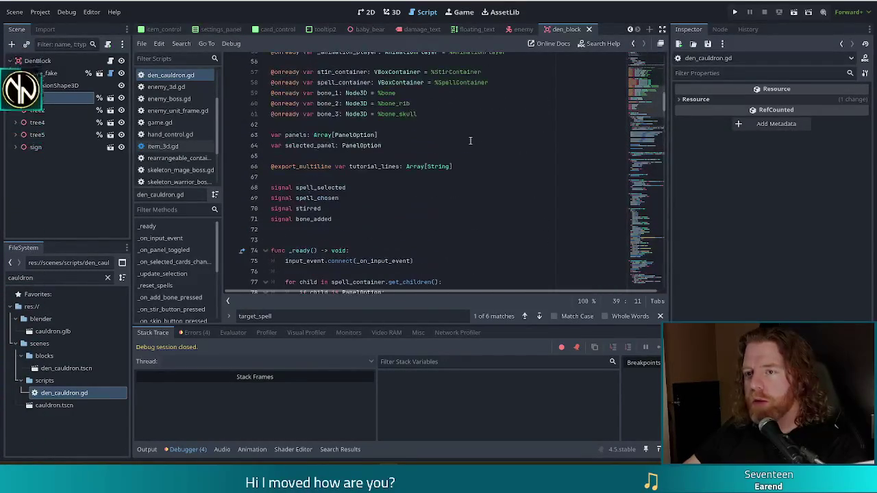
{"action": "left_click_drag", "start_coordinate": [634, 98], "coordinate": [637, 189]}
{"action": "scroll", "coordinate": [184, 288], "scroll_direction": "down", "scroll_amount": 2}
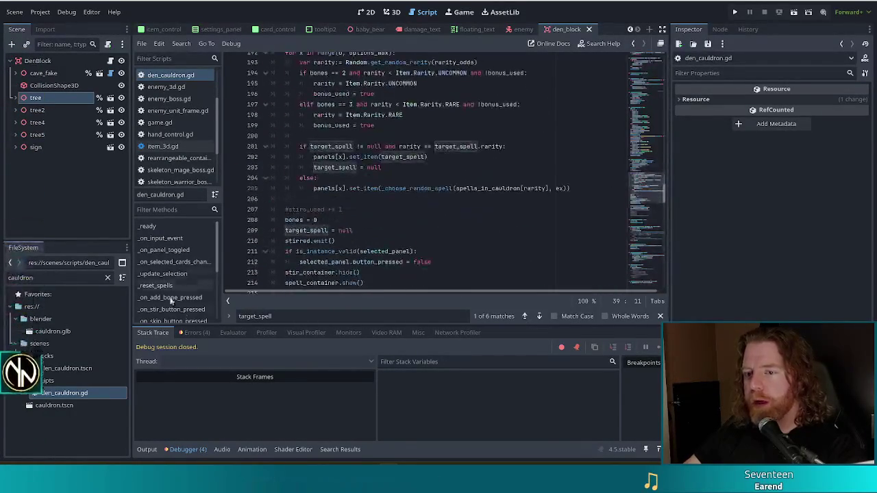
{"action": "left_click", "coordinate": [442, 191]}
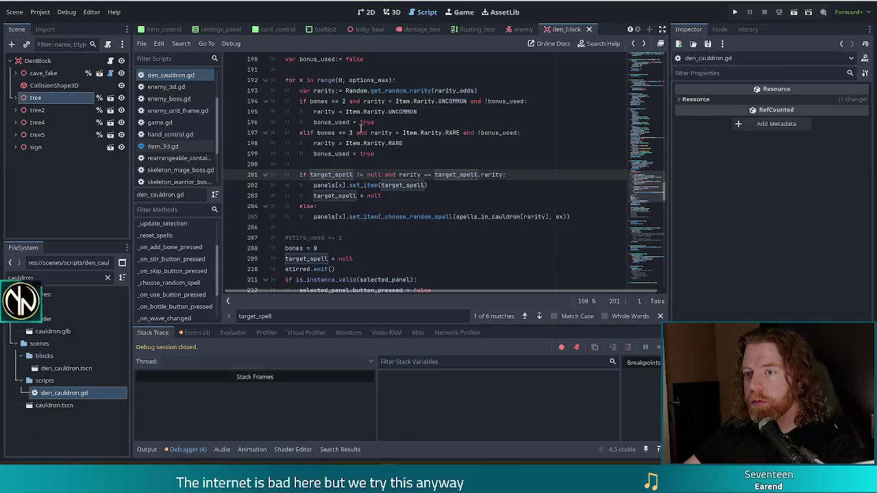
{"action": "left_click_drag", "start_coordinate": [328, 89], "coordinate": [394, 95]}
{"action": "left_click", "coordinate": [316, 153]}
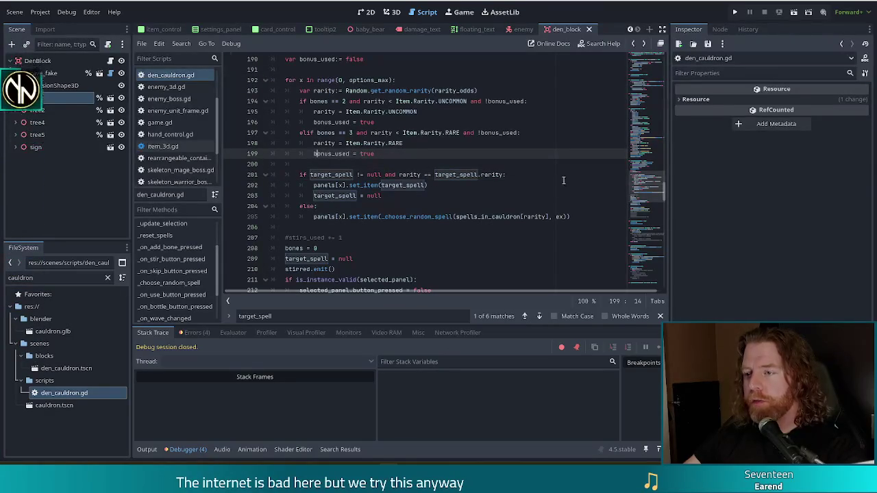
{"action": "key", "text": "Down"}
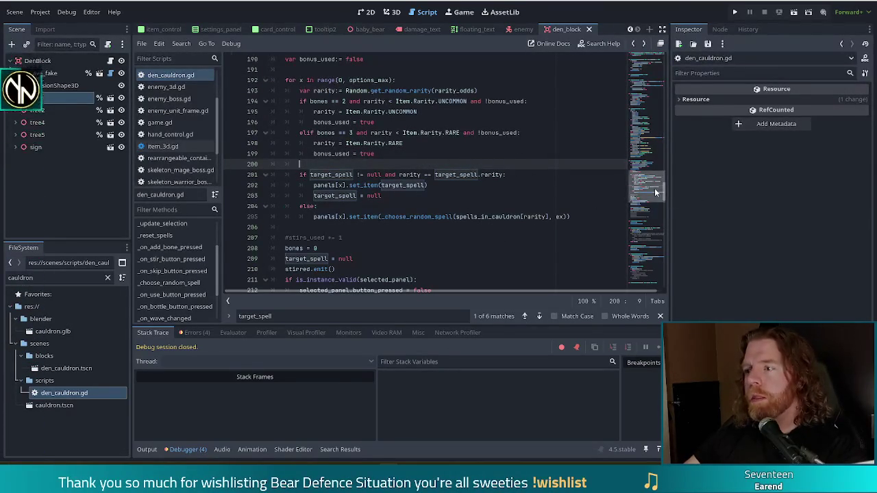
{"action": "scroll", "coordinate": [381, 171], "scroll_direction": "up", "scroll_amount": 20}
{"action": "scroll", "coordinate": [381, 172], "scroll_direction": "down", "scroll_amount": 4}
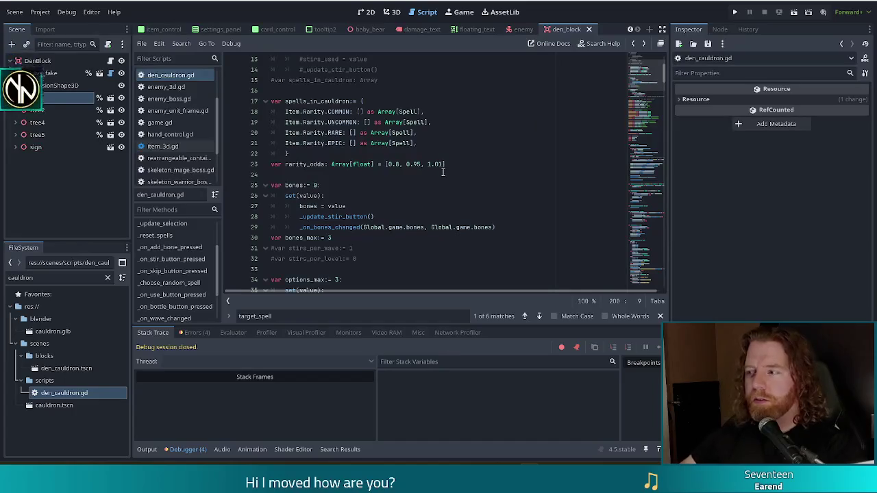
Place the caret on the empty line 40 directly below the var target_spell declaration.
{"action": "left_click", "coordinate": [453, 166]}
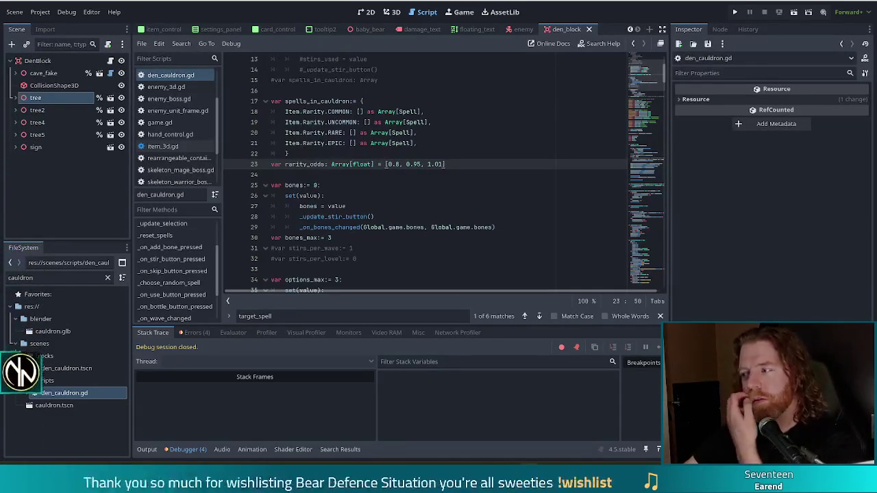
{"action": "left_click", "coordinate": [333, 195]}
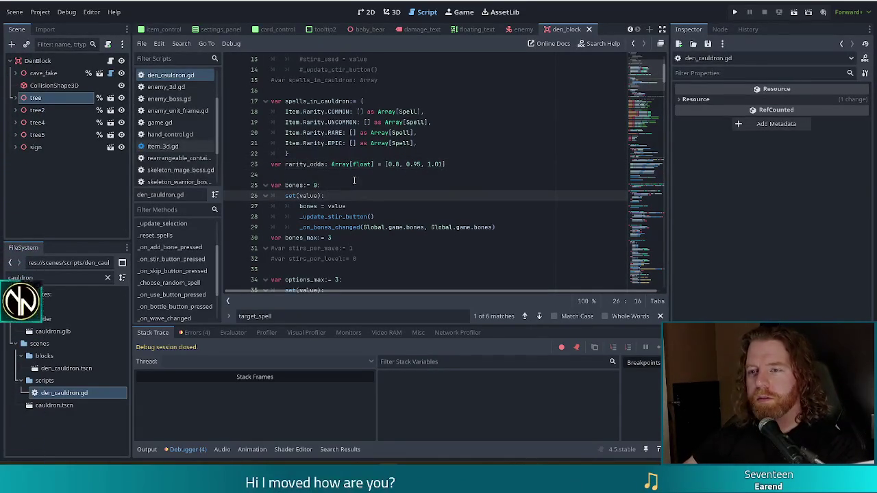
{"action": "left_click", "coordinate": [447, 145]}
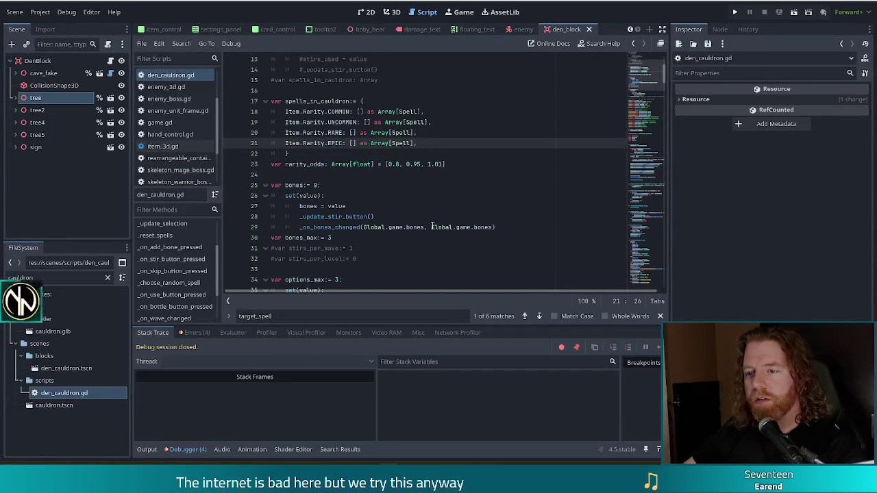
{"action": "scroll", "coordinate": [411, 151], "scroll_direction": "down", "scroll_amount": 5}
{"action": "left_click", "coordinate": [374, 186]}
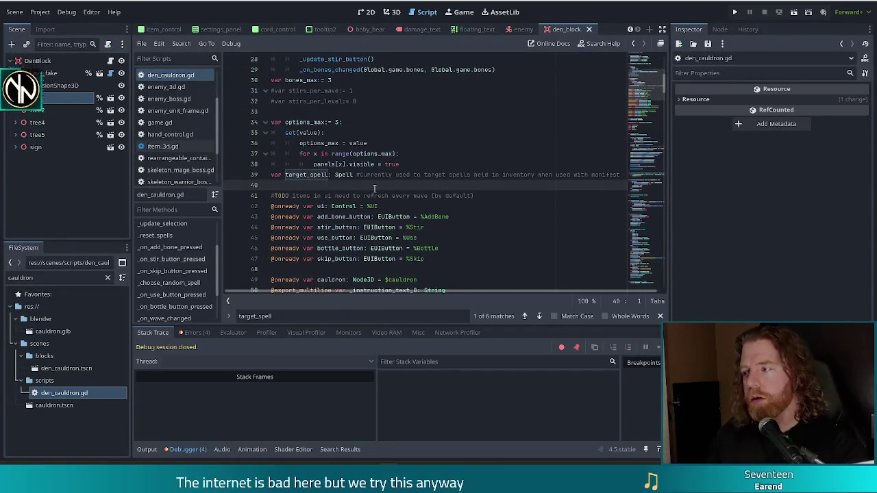
Add a new line under target_spell reading 'var first_spell:= true'.
{"action": "key", "text": "Return"}
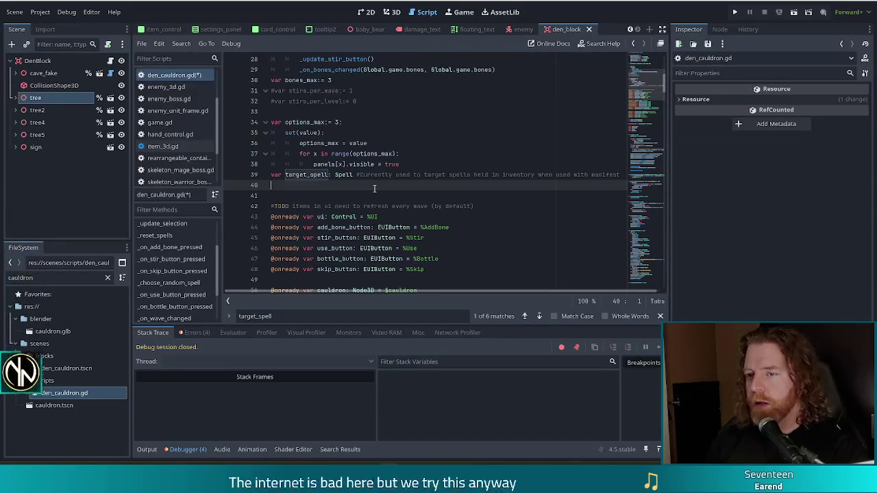
{"action": "type", "text": "var first"}
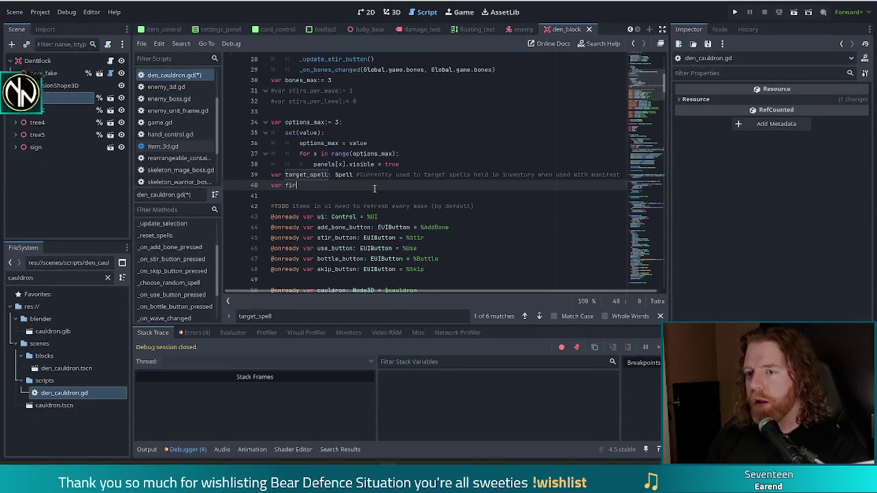
{"action": "type", "text": "_spell"}
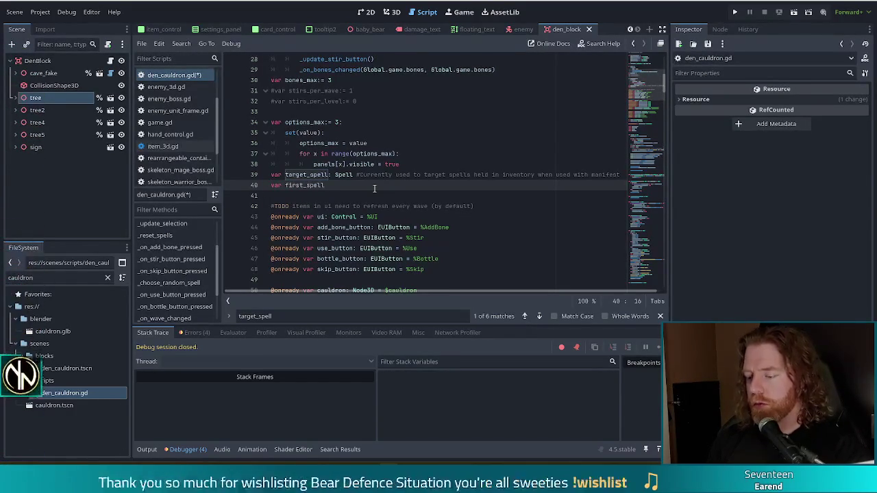
{"action": "type", "text": ":= true"}
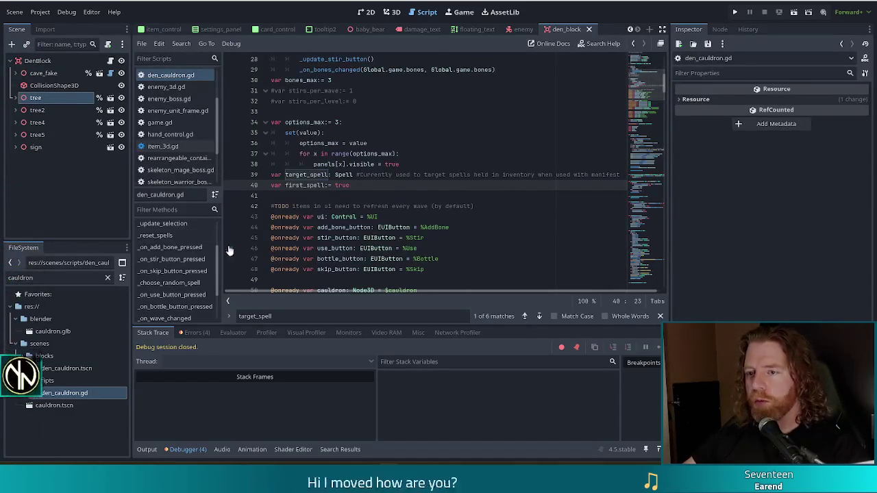
{"action": "scroll", "coordinate": [212, 271], "scroll_direction": "down", "scroll_amount": 3}
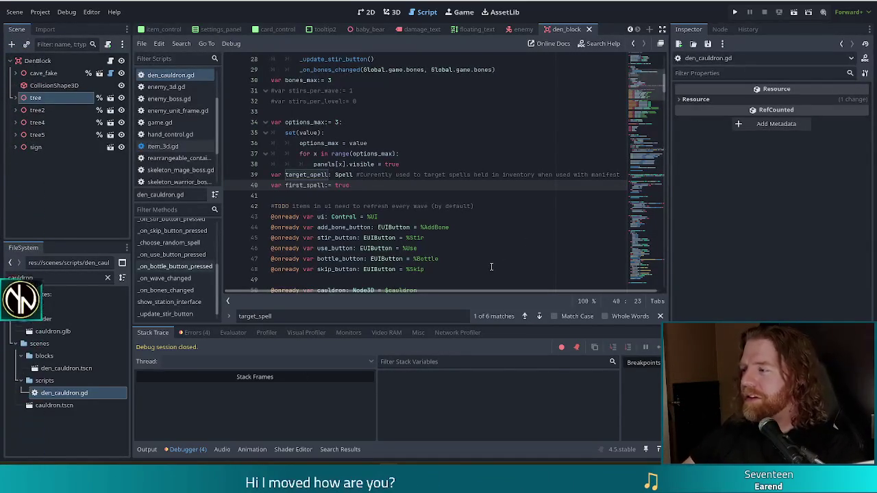
{"action": "left_click", "coordinate": [441, 216]}
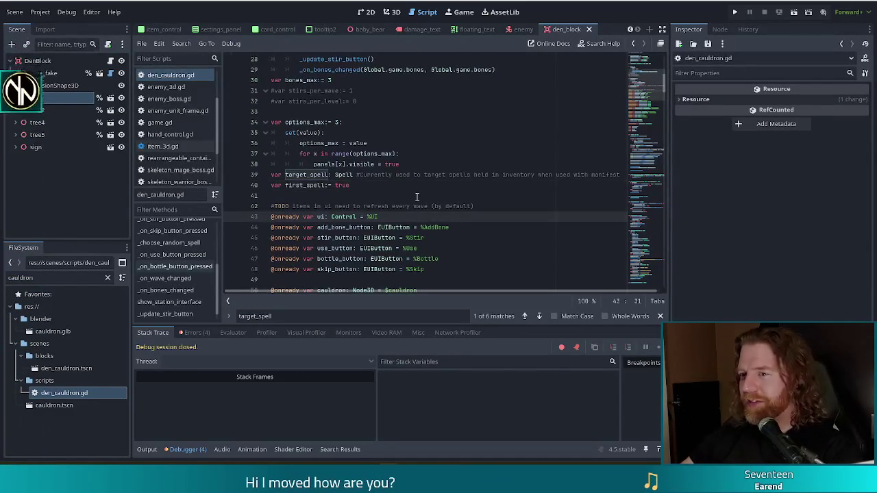
{"action": "scroll", "coordinate": [440, 192], "scroll_direction": "down", "scroll_amount": 1}
{"action": "scroll", "coordinate": [441, 192], "scroll_direction": "down", "scroll_amount": 3}
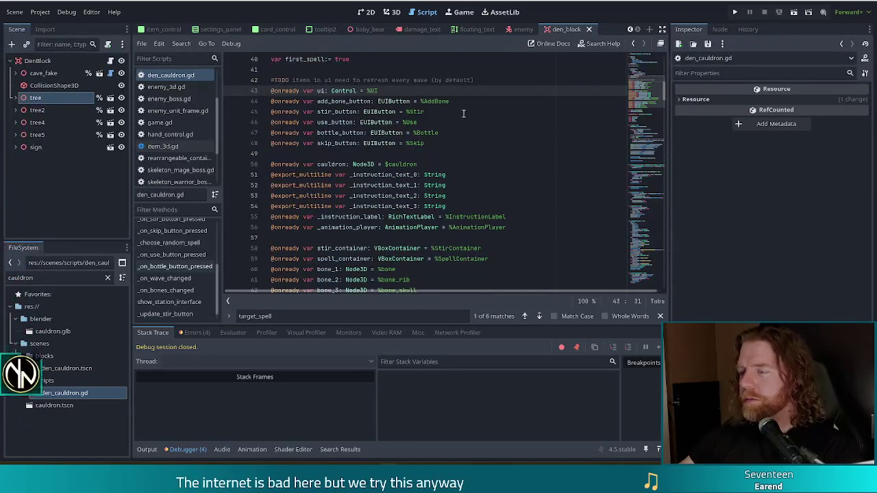
{"action": "scroll", "coordinate": [463, 114], "scroll_direction": "down", "scroll_amount": 7}
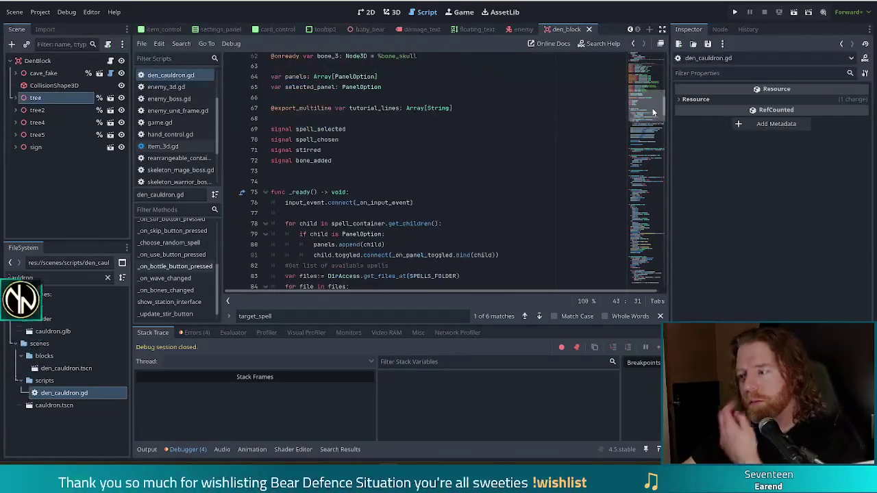
{"action": "scroll", "coordinate": [652, 112], "scroll_direction": "up", "scroll_amount": 1}
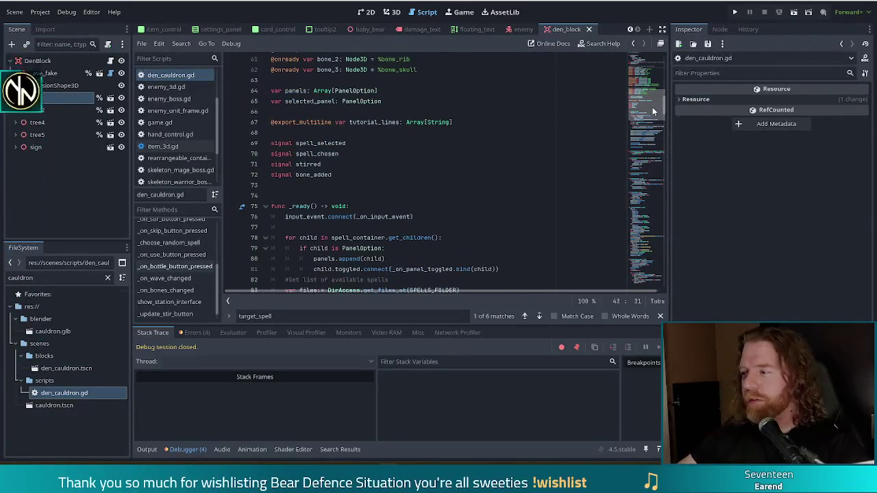
{"action": "left_click_drag", "start_coordinate": [652, 109], "coordinate": [647, 116]}
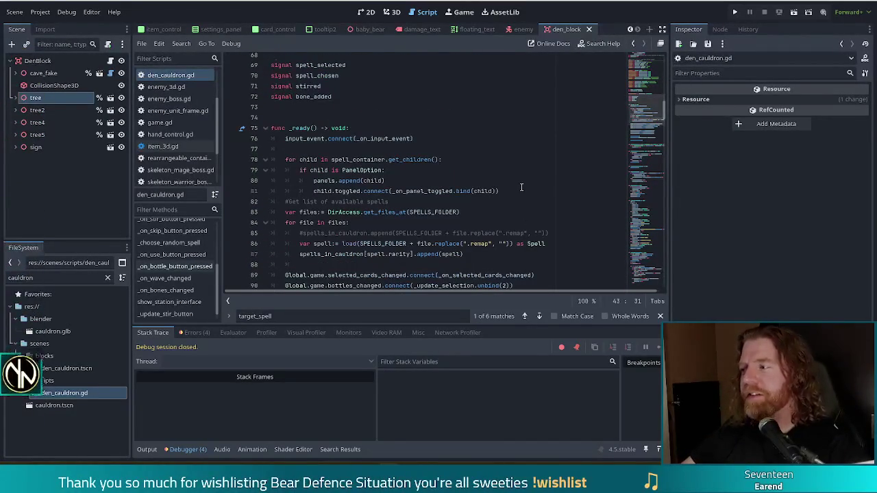
{"action": "scroll", "coordinate": [627, 123], "scroll_direction": "down", "scroll_amount": 6}
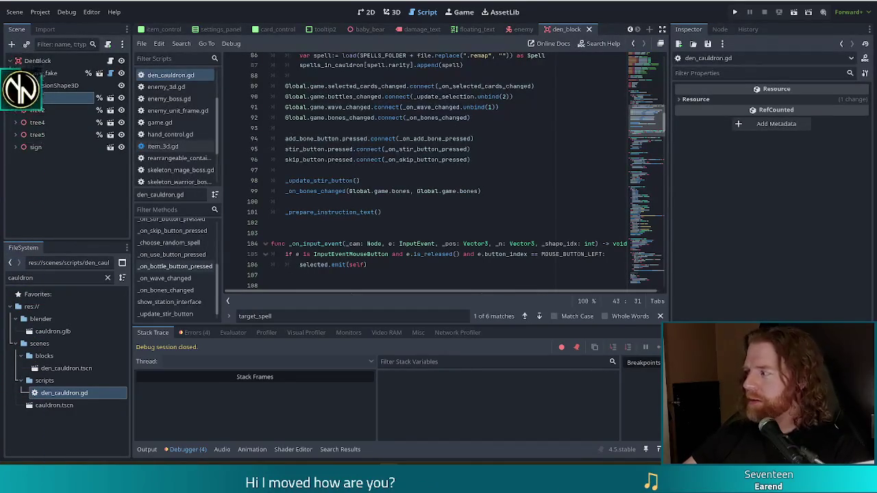
Check lines 103–114, then open _on_stir_button_pressed from the method list and go to line 187.
{"action": "left_click", "coordinate": [424, 234]}
{"action": "scroll", "coordinate": [648, 135], "scroll_direction": "down", "scroll_amount": 4}
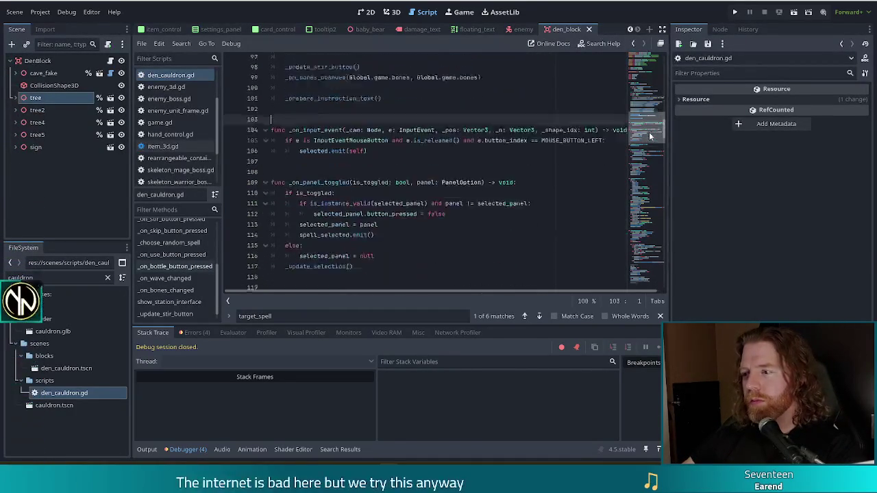
{"action": "scroll", "coordinate": [651, 136], "scroll_direction": "down", "scroll_amount": 1}
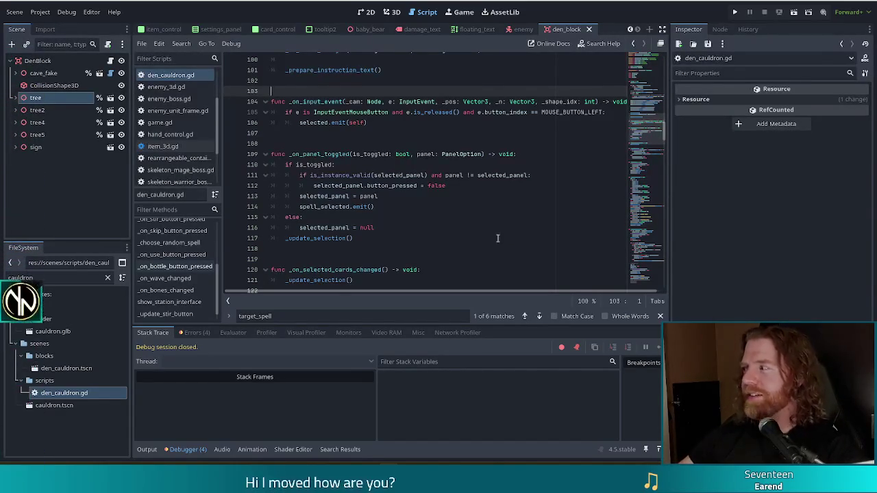
{"action": "left_click", "coordinate": [439, 187]}
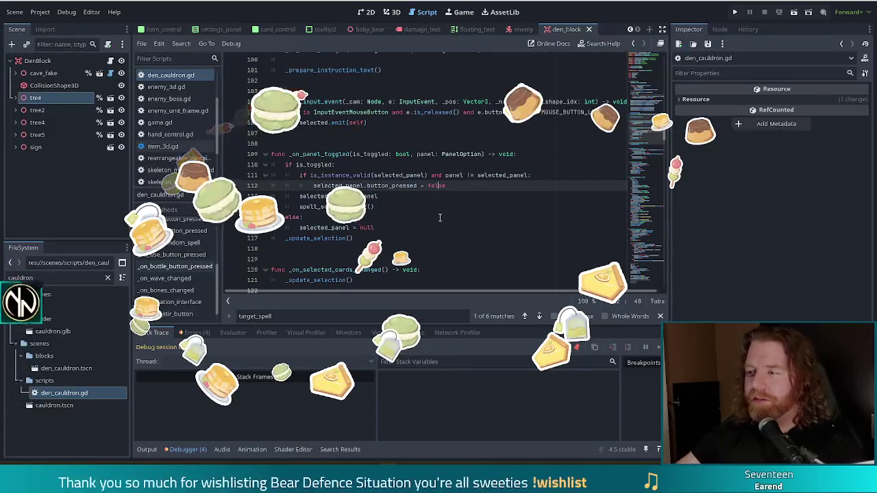
{"action": "left_click", "coordinate": [405, 211]}
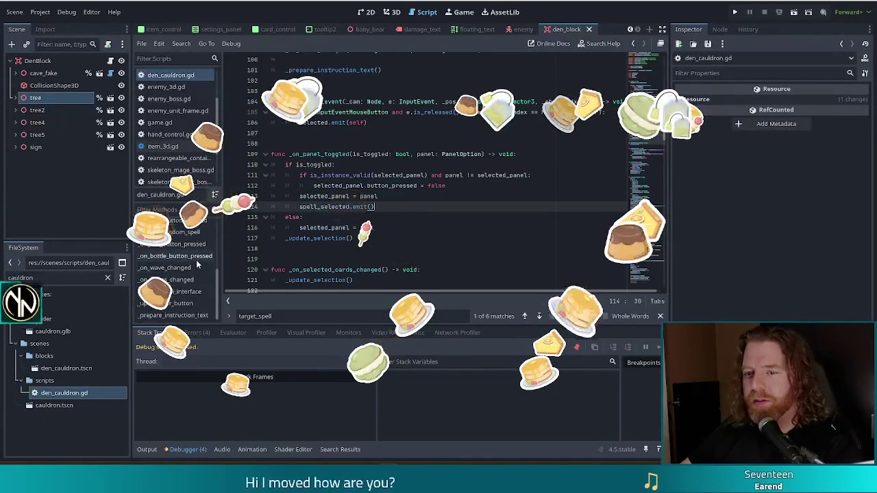
{"action": "scroll", "coordinate": [184, 301], "scroll_direction": "down", "scroll_amount": 1}
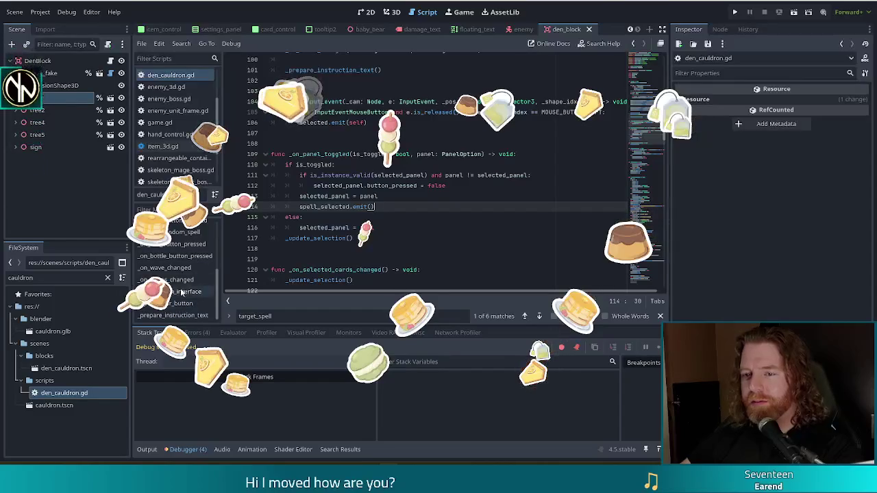
{"action": "scroll", "coordinate": [185, 267], "scroll_direction": "up", "scroll_amount": 3}
{"action": "left_click", "coordinate": [183, 236]}
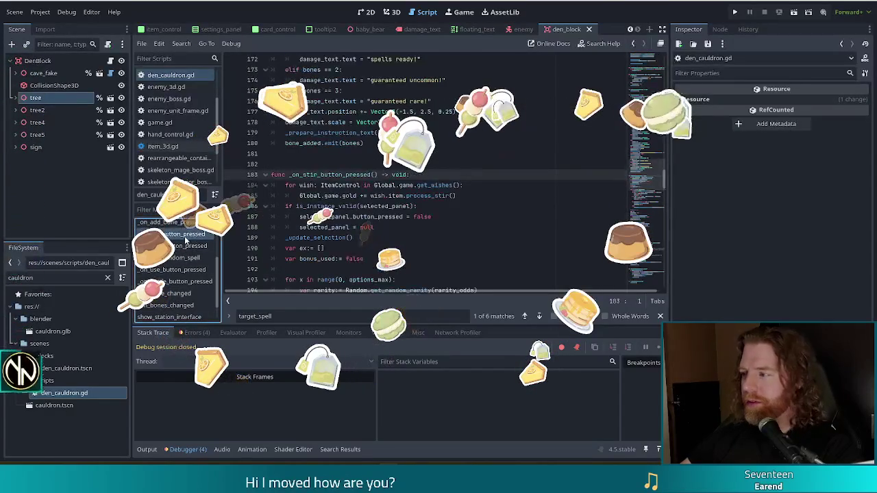
{"action": "left_click", "coordinate": [464, 217]}
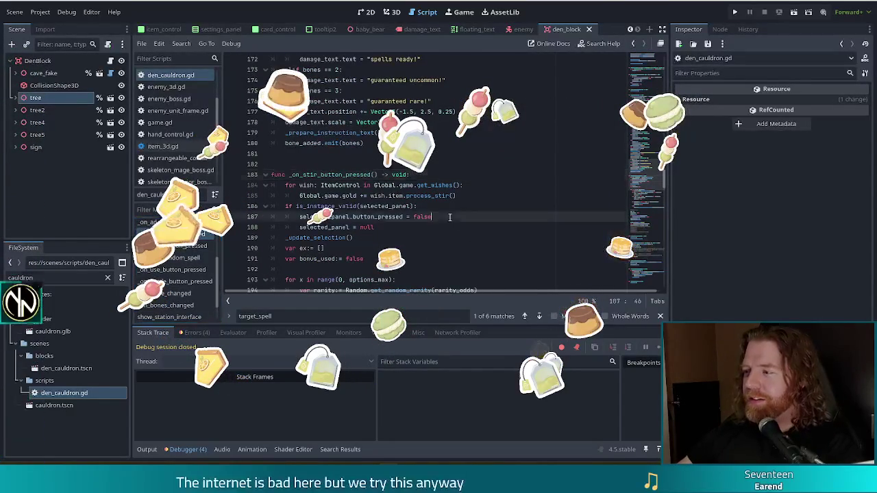
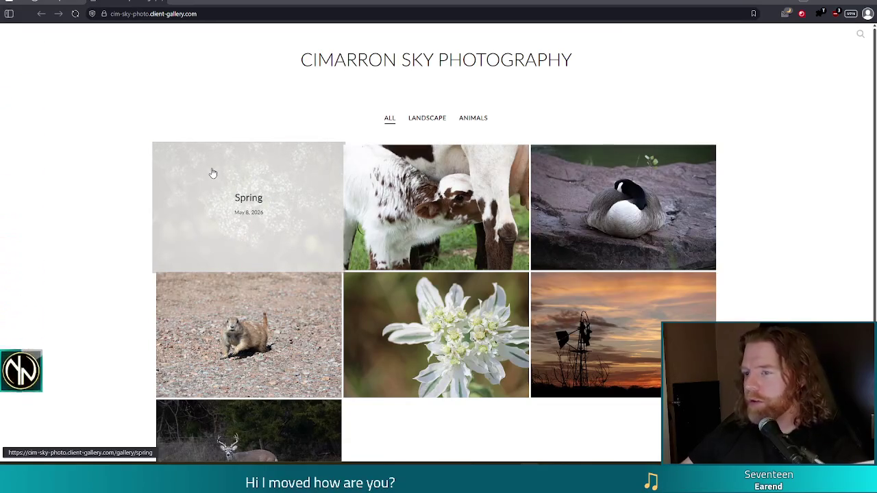
Open the Spring gallery and jump down to its photo grid.
{"action": "left_click", "coordinate": [243, 191]}
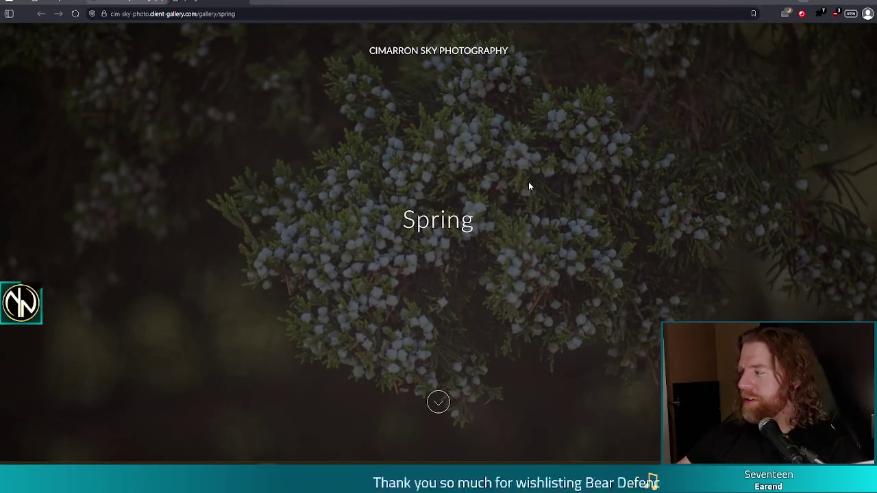
{"action": "left_click", "coordinate": [437, 403]}
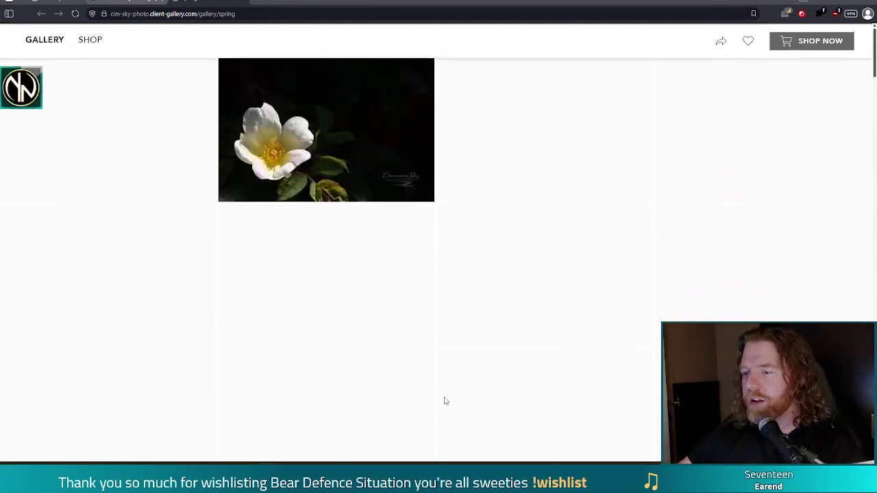
{"action": "scroll", "coordinate": [607, 227], "scroll_direction": "down", "scroll_amount": 5}
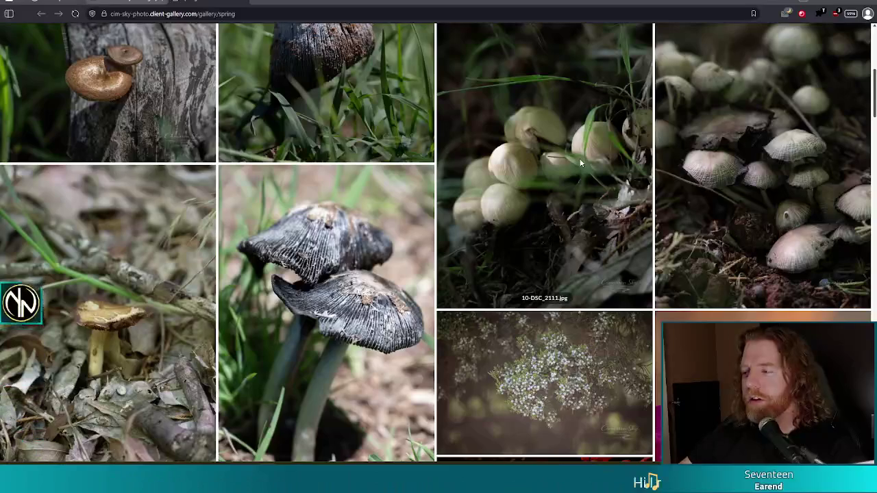
{"action": "scroll", "coordinate": [579, 158], "scroll_direction": "down", "scroll_amount": 1}
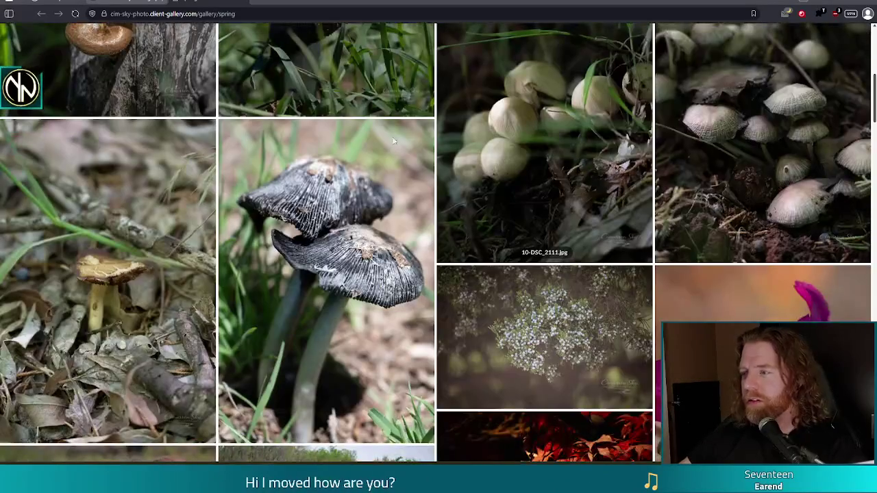
Browse up and down through the Spring gallery's flower, cat and insect photos.
{"action": "left_click", "coordinate": [271, 15]}
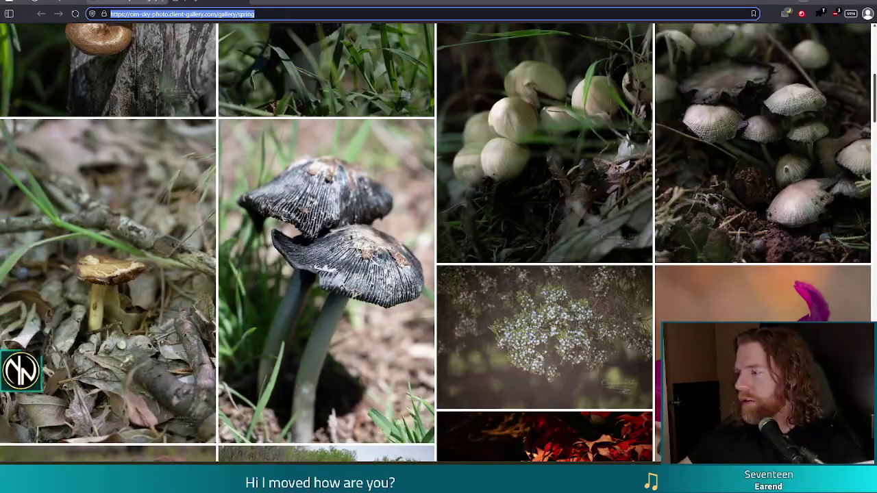
{"action": "key", "text": "Escape"}
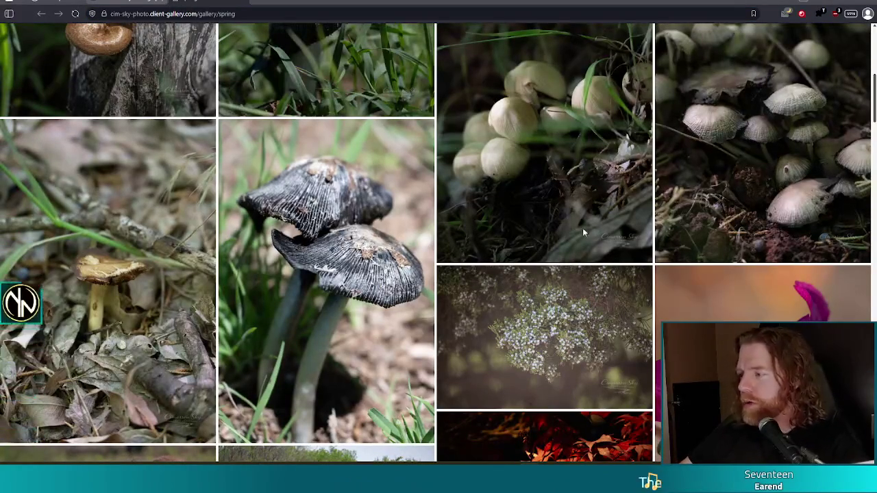
{"action": "scroll", "coordinate": [571, 223], "scroll_direction": "down", "scroll_amount": 4}
{"action": "scroll", "coordinate": [561, 204], "scroll_direction": "down", "scroll_amount": 3}
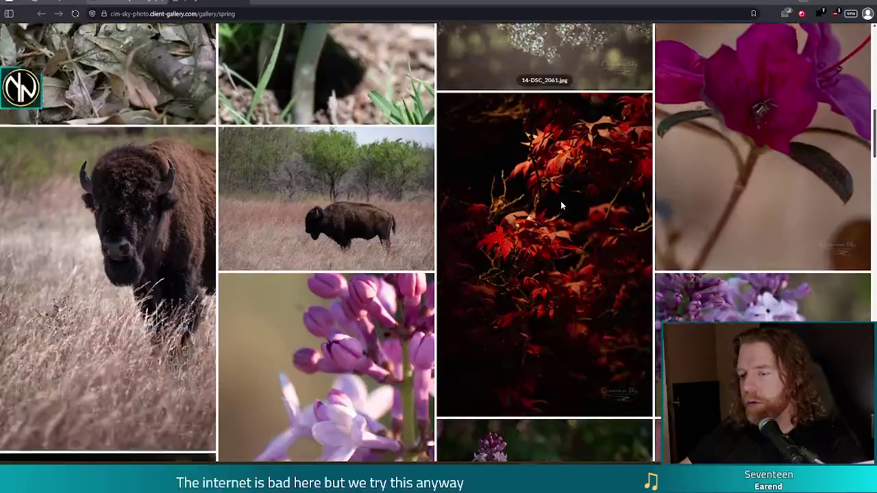
{"action": "scroll", "coordinate": [560, 201], "scroll_direction": "down", "scroll_amount": 8}
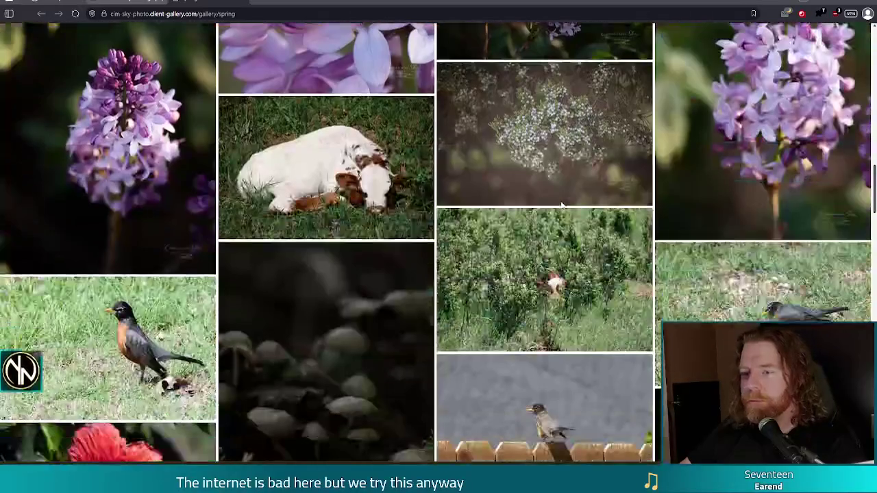
{"action": "scroll", "coordinate": [549, 205], "scroll_direction": "down", "scroll_amount": 1}
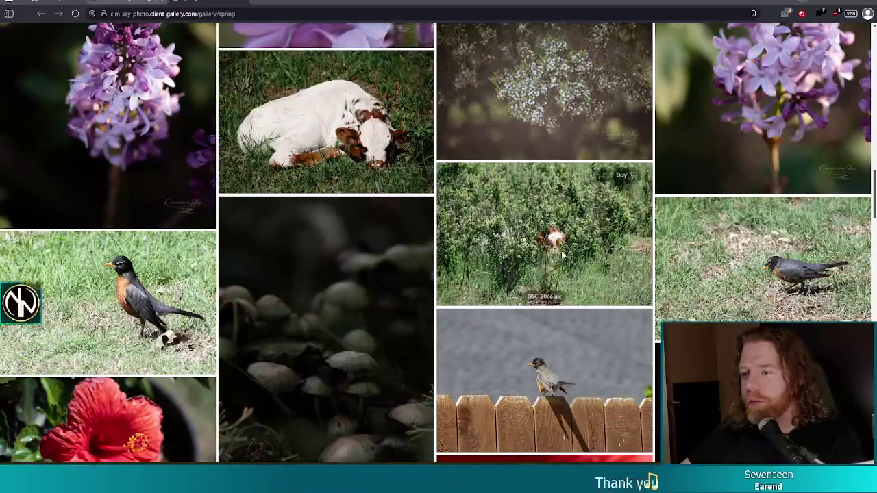
{"action": "scroll", "coordinate": [569, 248], "scroll_direction": "down", "scroll_amount": 3}
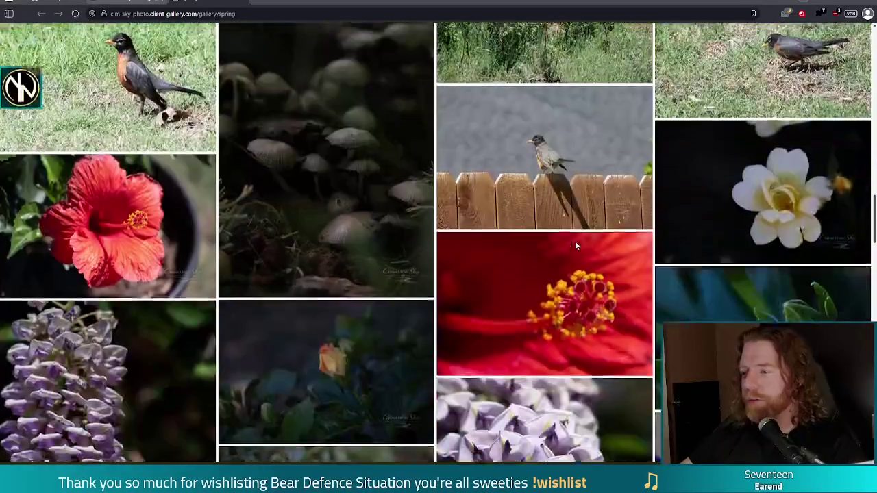
{"action": "scroll", "coordinate": [568, 245], "scroll_direction": "down", "scroll_amount": 1}
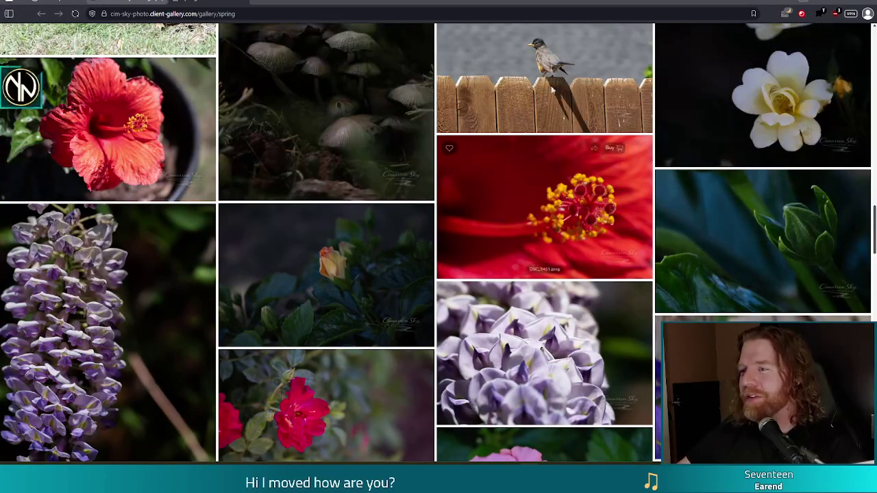
{"action": "scroll", "coordinate": [533, 206], "scroll_direction": "up", "scroll_amount": 1}
{"action": "scroll", "coordinate": [544, 137], "scroll_direction": "up", "scroll_amount": 1}
{"action": "scroll", "coordinate": [412, 205], "scroll_direction": "up", "scroll_amount": 2}
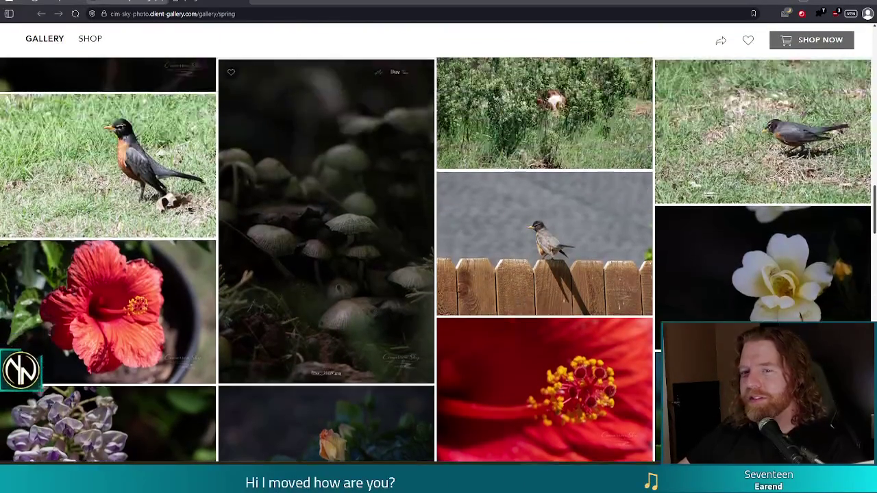
{"action": "scroll", "coordinate": [617, 321], "scroll_direction": "down", "scroll_amount": 2}
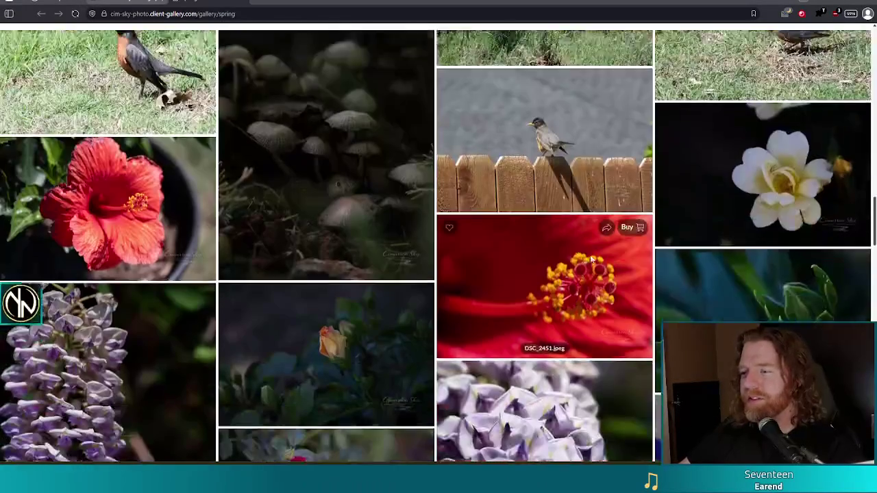
{"action": "scroll", "coordinate": [534, 198], "scroll_direction": "down", "scroll_amount": 6}
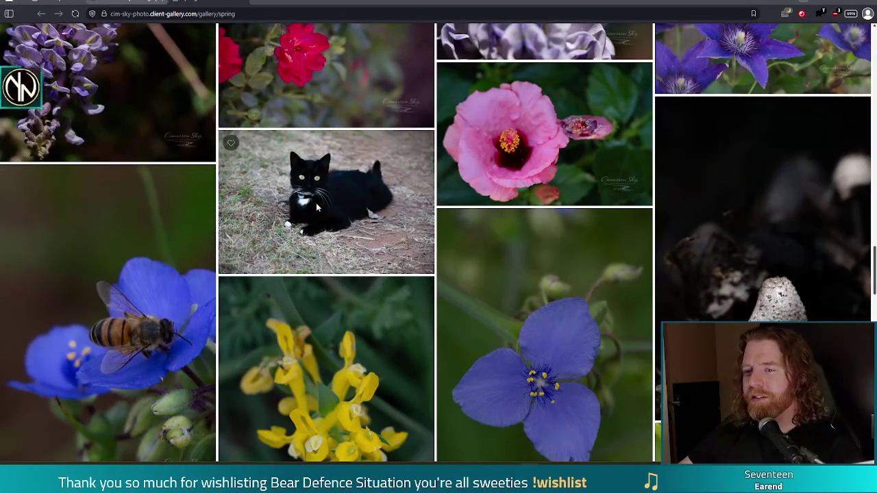
View the black cat photo full size, then continue down the grid.
{"action": "left_click", "coordinate": [356, 240]}
{"action": "left_click", "coordinate": [92, 338]}
{"action": "scroll", "coordinate": [486, 178], "scroll_direction": "down", "scroll_amount": 2}
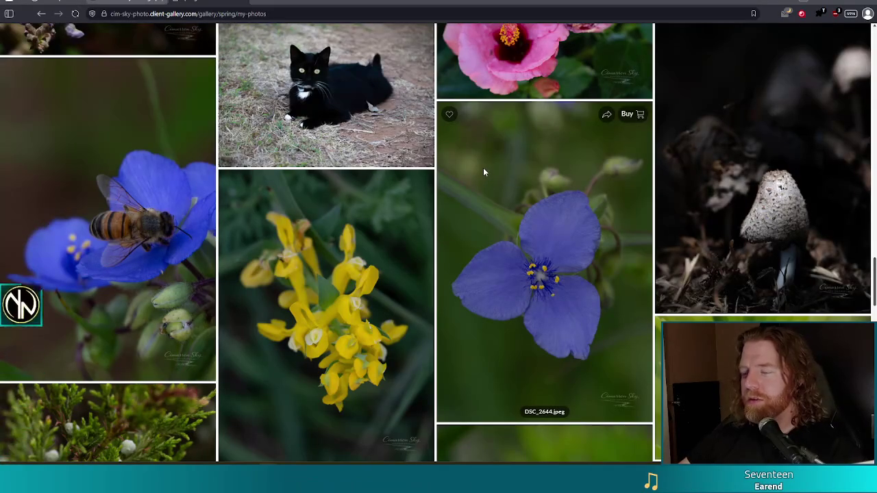
{"action": "scroll", "coordinate": [497, 178], "scroll_direction": "down", "scroll_amount": 3}
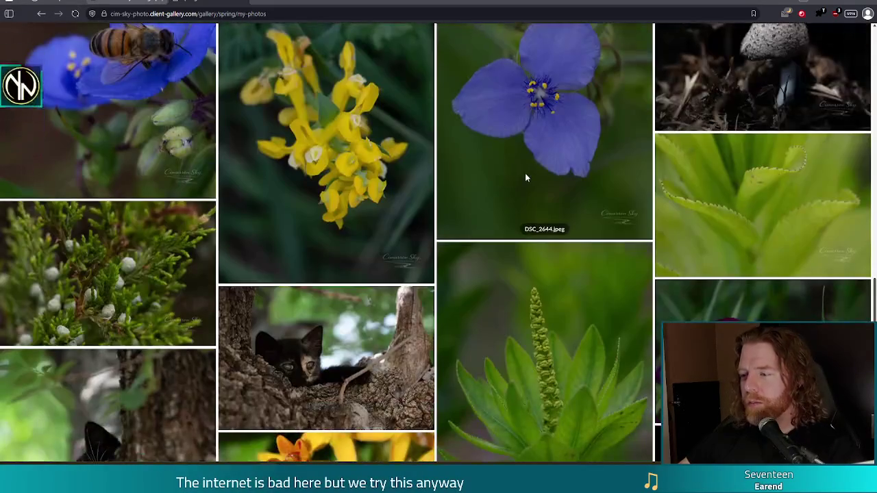
{"action": "scroll", "coordinate": [525, 173], "scroll_direction": "down", "scroll_amount": 4}
{"action": "scroll", "coordinate": [326, 134], "scroll_direction": "down", "scroll_amount": 1}
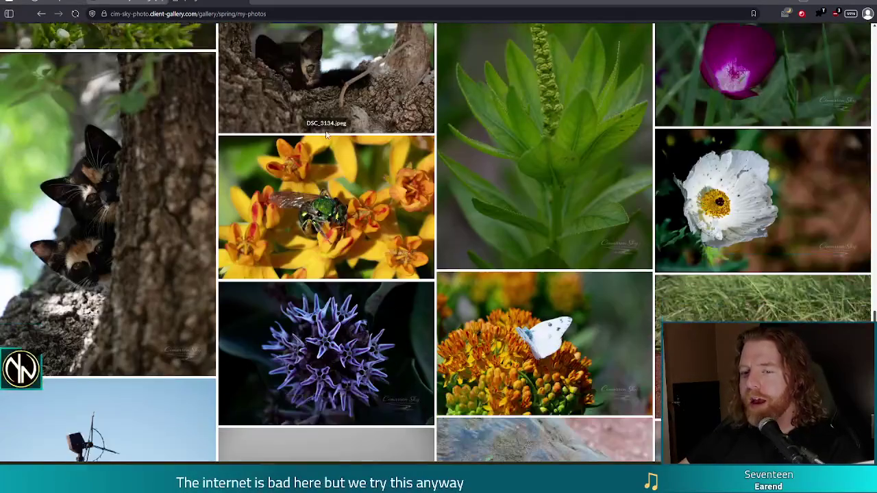
{"action": "left_click", "coordinate": [136, 182]}
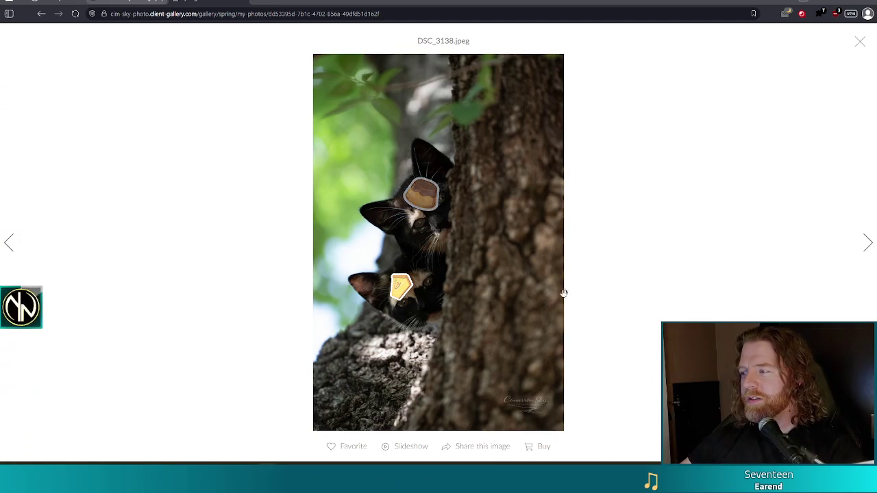
{"action": "left_click", "coordinate": [860, 42]}
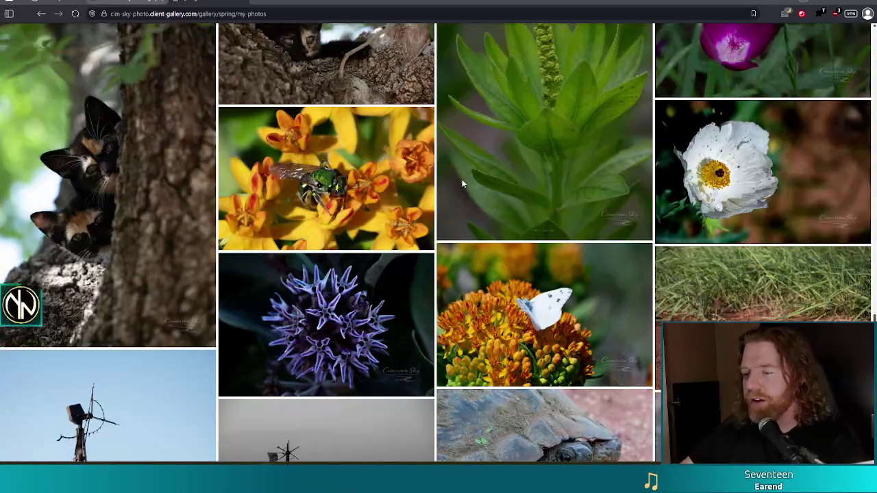
Scroll to the bottom of the Spring gallery.
{"action": "scroll", "coordinate": [467, 160], "scroll_direction": "down", "scroll_amount": 3}
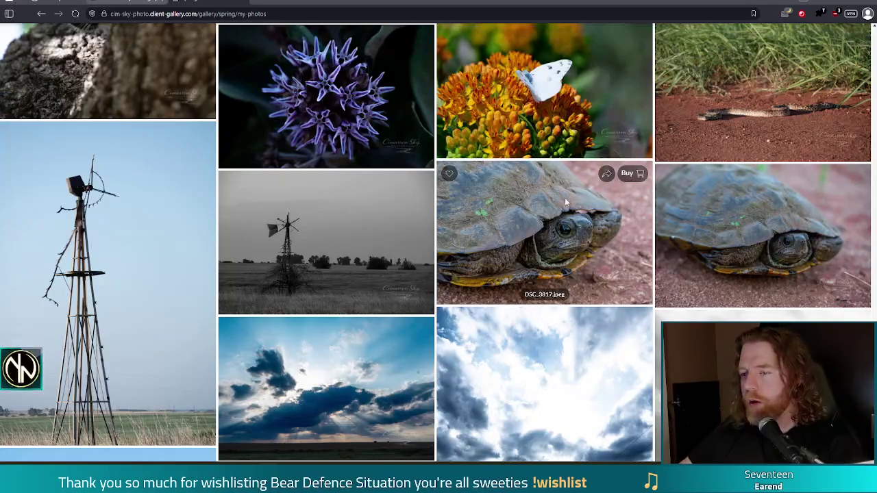
{"action": "scroll", "coordinate": [564, 197], "scroll_direction": "down", "scroll_amount": 1}
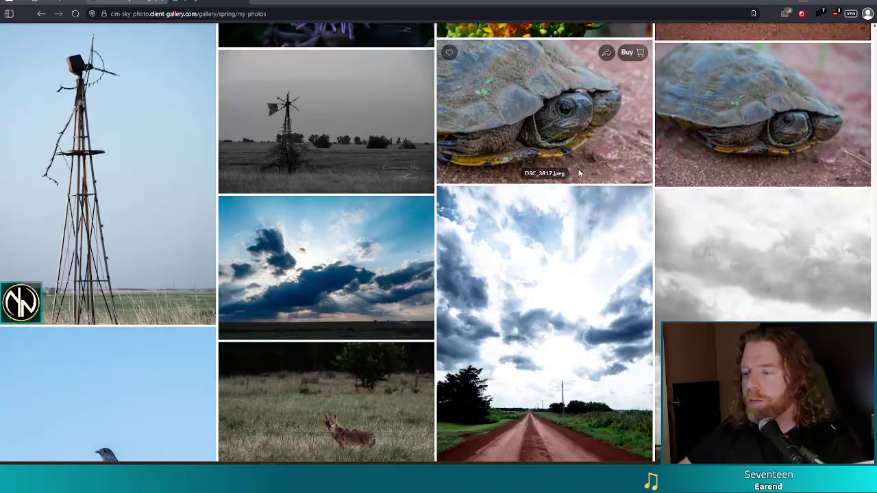
{"action": "scroll", "coordinate": [549, 274], "scroll_direction": "down", "scroll_amount": 1}
{"action": "scroll", "coordinate": [548, 278], "scroll_direction": "down", "scroll_amount": 3}
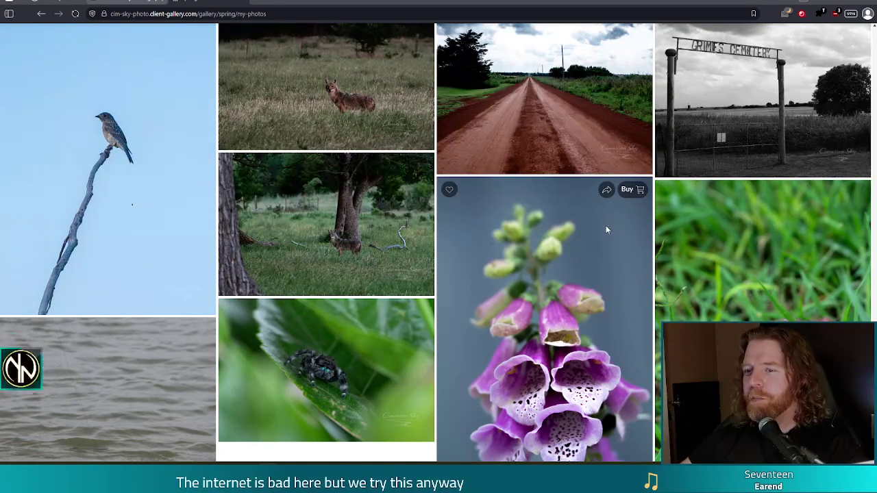
{"action": "scroll", "coordinate": [606, 225], "scroll_direction": "down", "scroll_amount": 1}
{"action": "scroll", "coordinate": [606, 229], "scroll_direction": "down", "scroll_amount": 2}
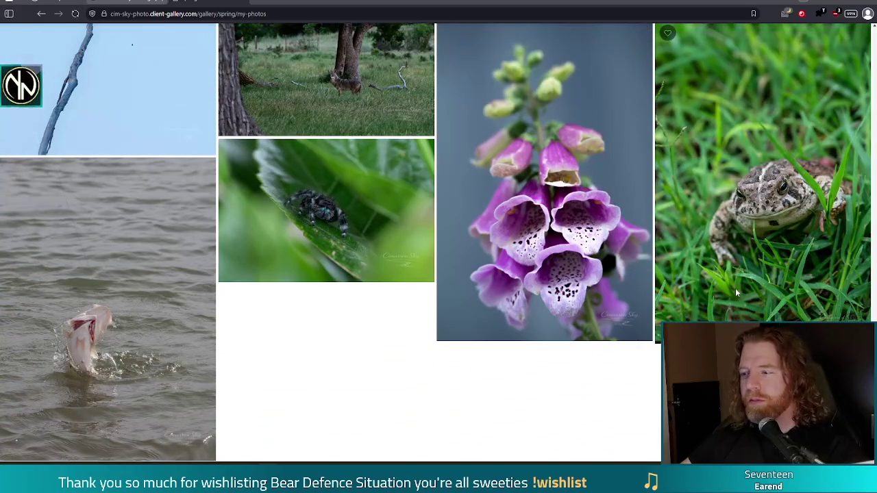
View the toad photo full size, then close the browser to return to Godot.
{"action": "left_click", "coordinate": [789, 216]}
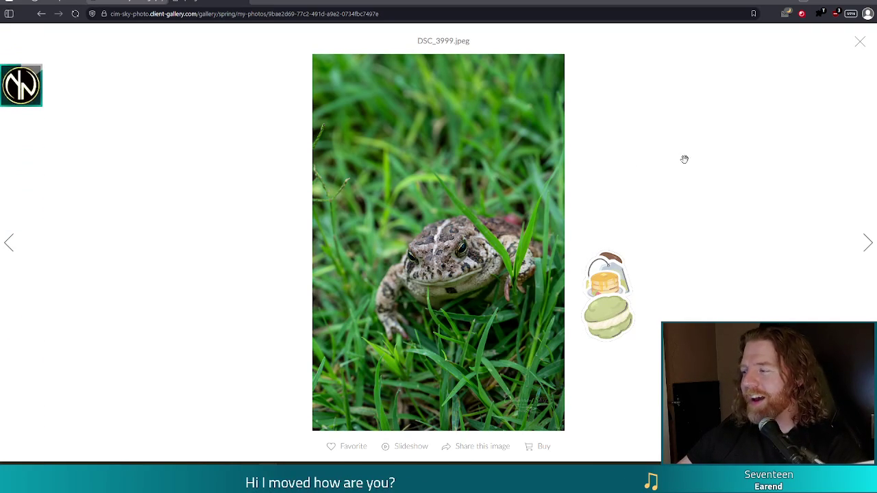
{"action": "left_click", "coordinate": [860, 41]}
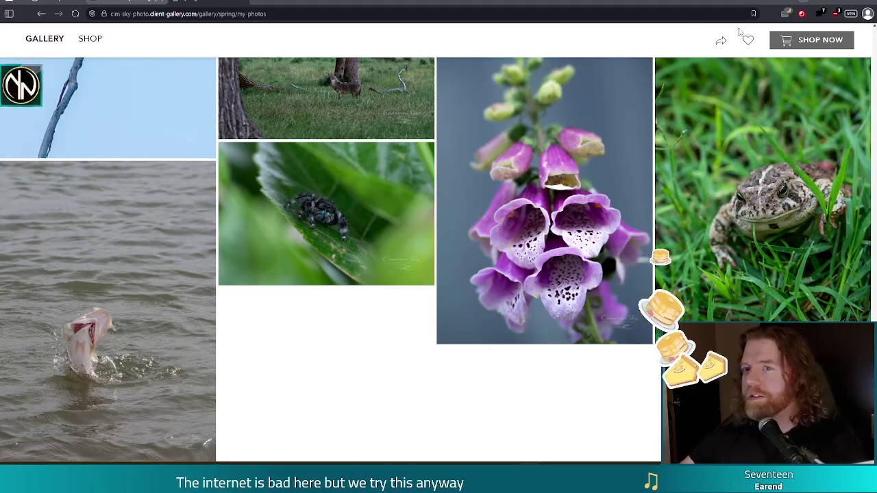
{"action": "left_click", "coordinate": [867, 3]}
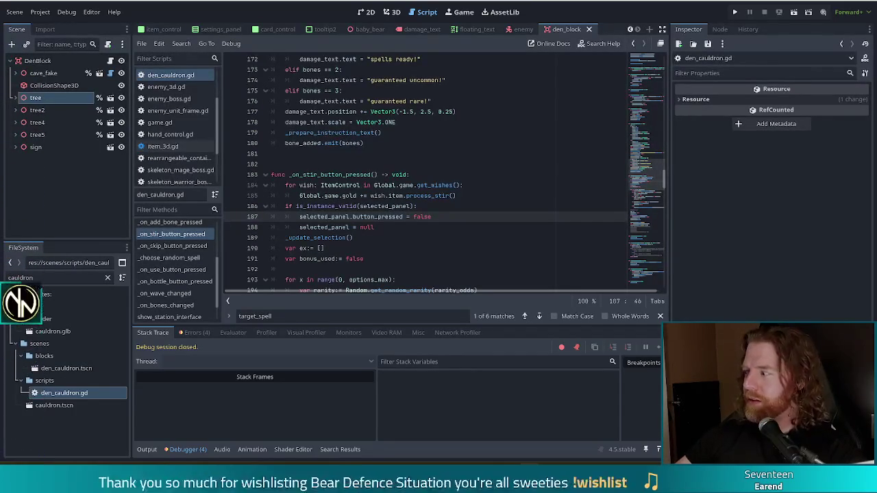
Scroll den_cauldron.gd's stir handler from line 188 down to the UNCOMMON rarity line.
{"action": "left_click", "coordinate": [487, 224]}
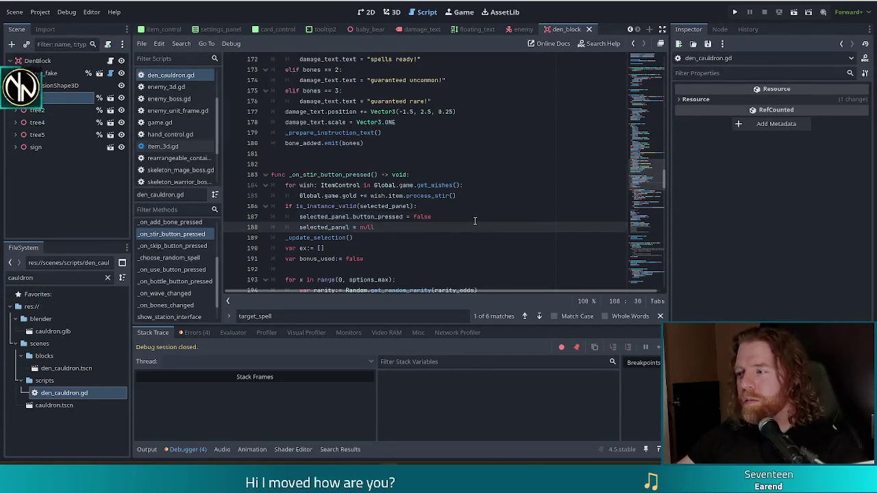
{"action": "scroll", "coordinate": [487, 221], "scroll_direction": "down", "scroll_amount": 5}
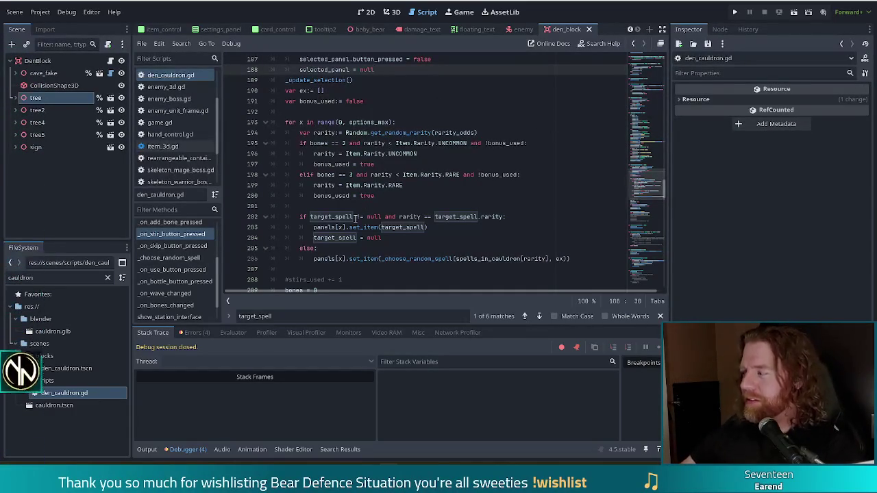
{"action": "left_click", "coordinate": [387, 153]}
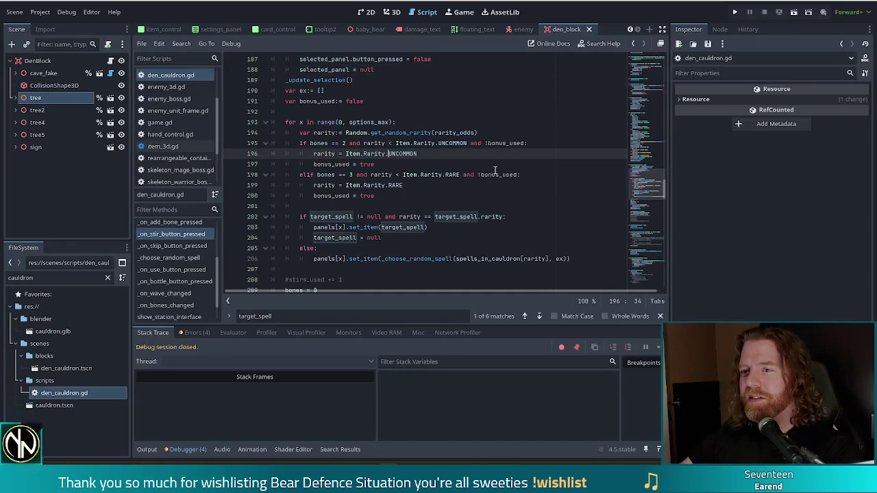
Add an 'if first_spell:' line under else: and indent the set_item call beneath it.
{"action": "left_click", "coordinate": [422, 198]}
{"action": "left_click", "coordinate": [422, 203]}
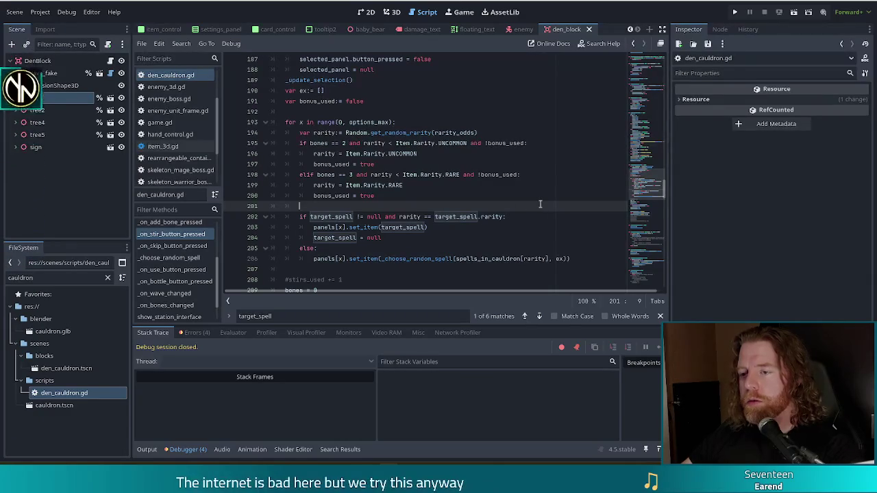
{"action": "scroll", "coordinate": [480, 216], "scroll_direction": "down", "scroll_amount": 1}
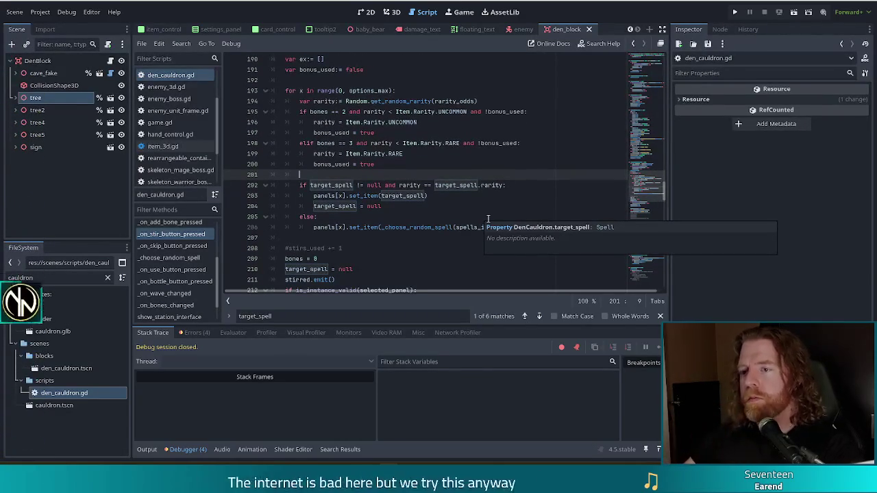
{"action": "left_click", "coordinate": [322, 185]}
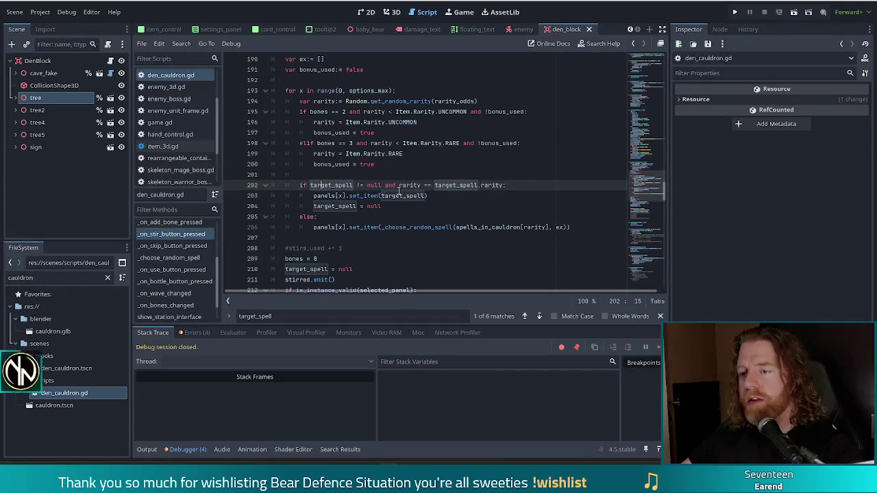
{"action": "left_click", "coordinate": [372, 196]}
{"action": "left_click", "coordinate": [404, 211]}
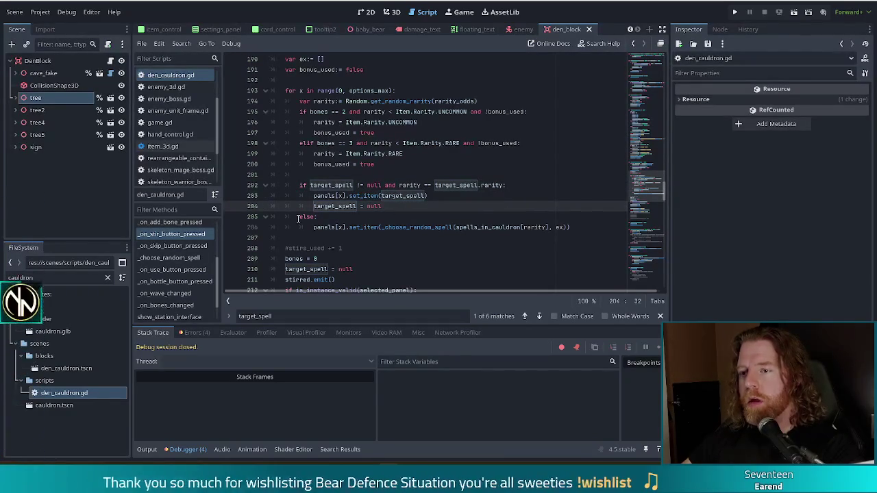
{"action": "left_click", "coordinate": [374, 217]}
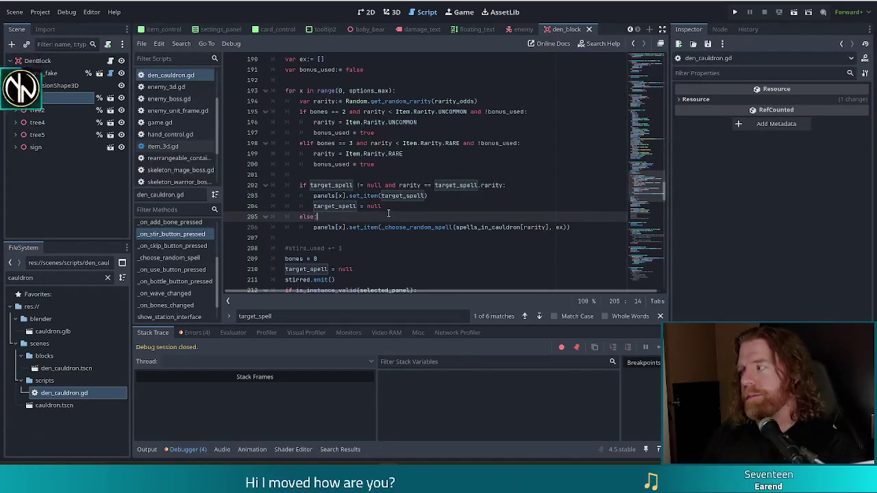
{"action": "key", "text": "Return"}
{"action": "type", "text": "if"}
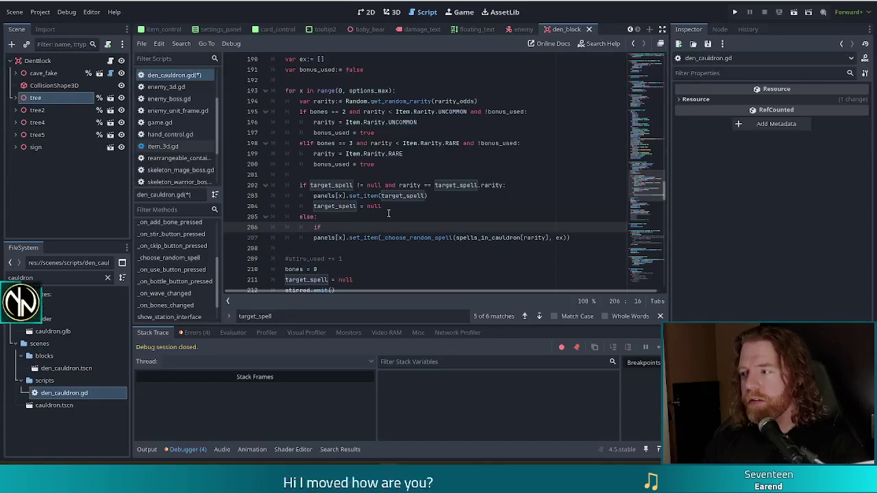
{"action": "type", "text": "firs"}
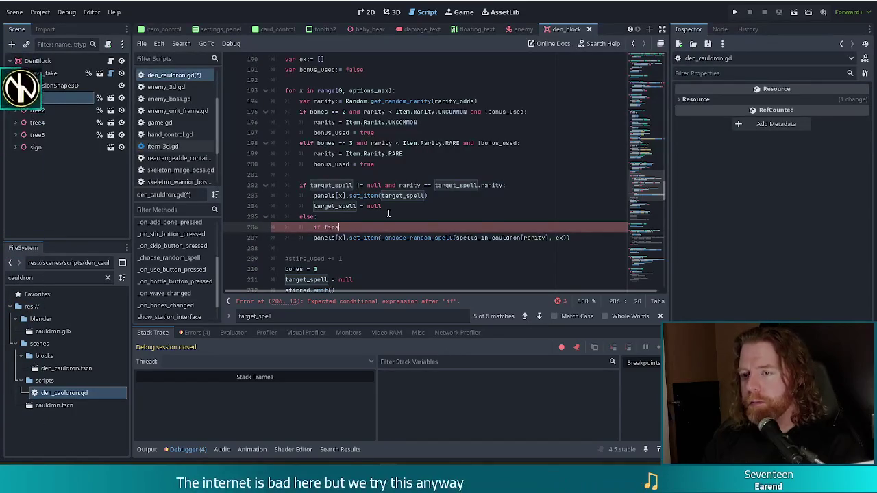
{"action": "type", "text": "t_spell:"}
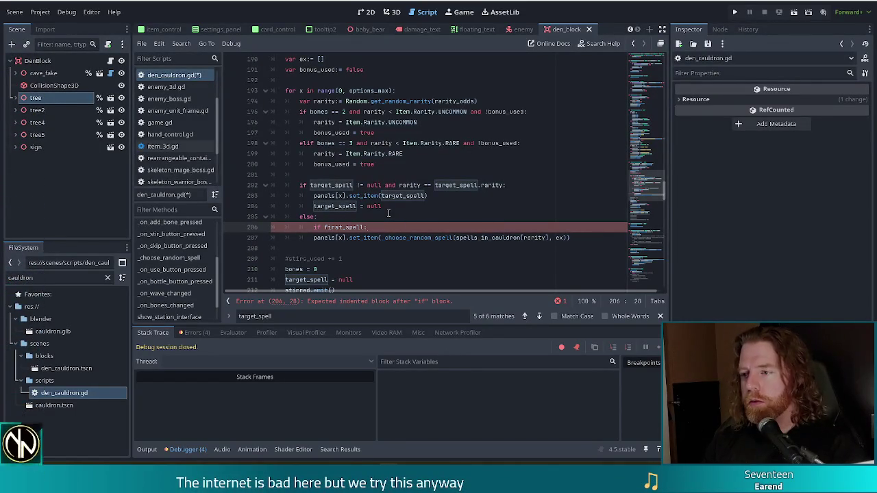
{"action": "key", "text": "Down"}
{"action": "key", "text": "Home"}
{"action": "key", "text": "Tab"}
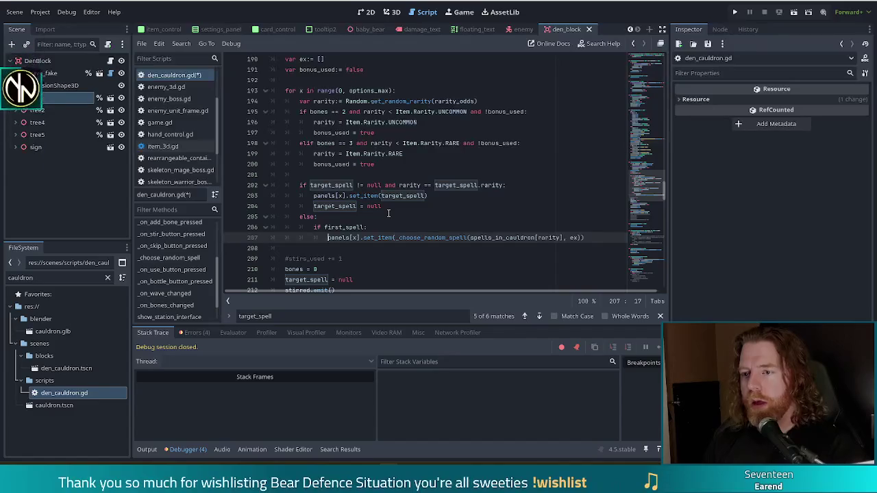
Add a 'var s =' line in the if block holding the copied _choose_random_spell(...) call.
{"action": "key", "text": "Up"}
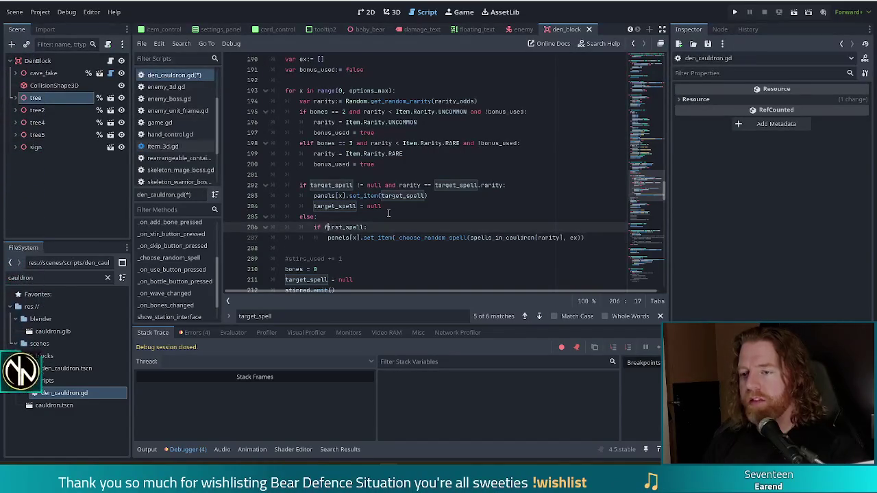
{"action": "key", "text": "Return"}
{"action": "type", "text": "var s"}
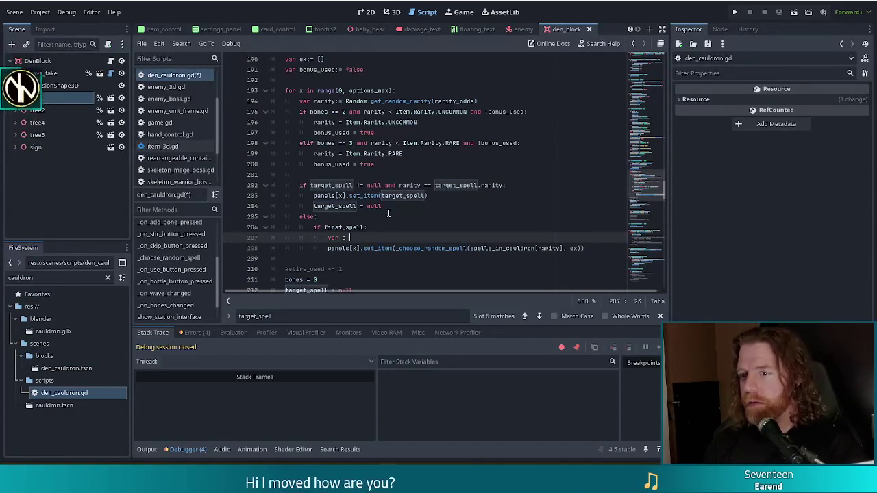
{"action": "left_click", "coordinate": [398, 248]}
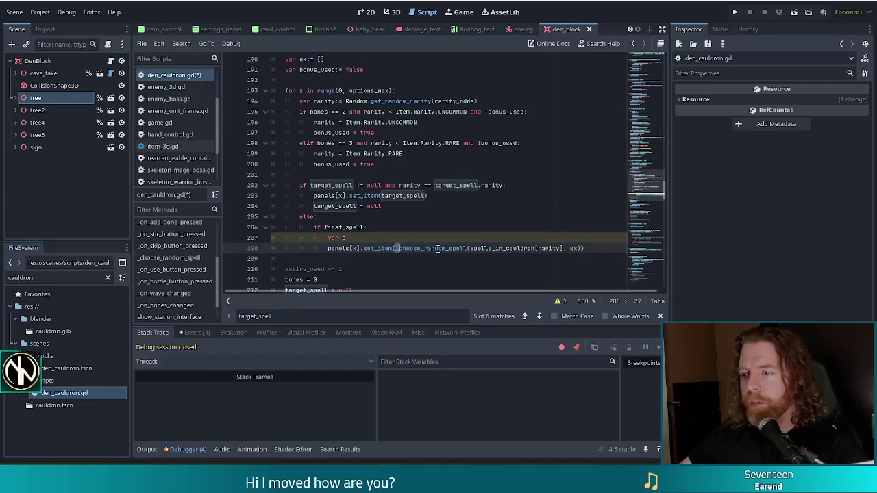
{"action": "left_click", "coordinate": [589, 249], "text": "shift"}
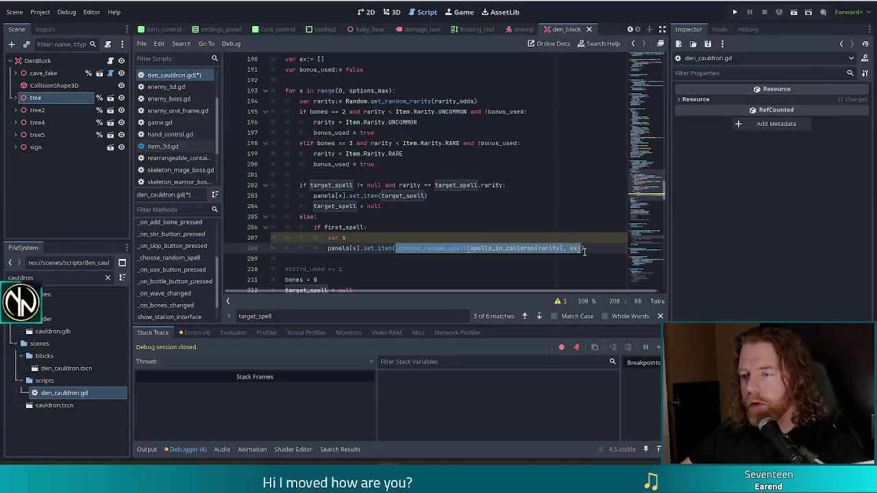
{"action": "left_click", "coordinate": [436, 237]}
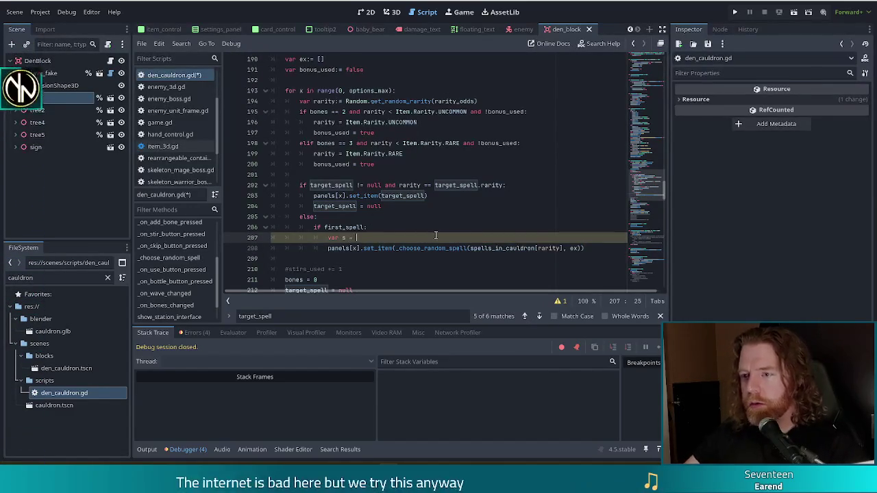
{"action": "type", "text": "_choose_random_spell(spells_in_cauldron[rarity], ex)"}
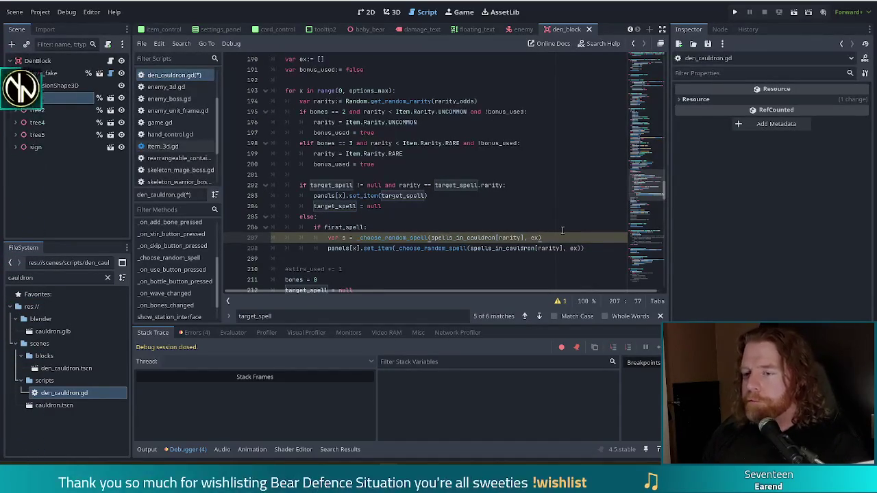
Start an unfinished 'while s' line below the var s = _choose_random_spell(...) assignment.
{"action": "key", "text": "Return"}
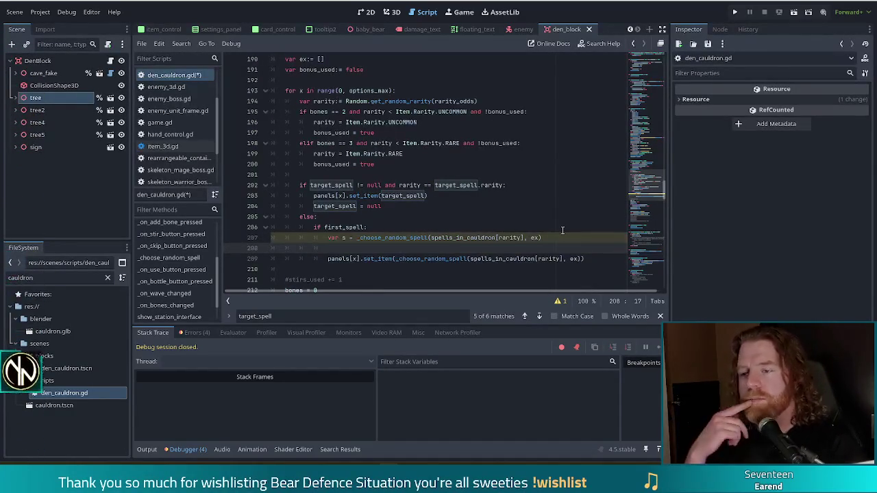
{"action": "type", "text": "while"}
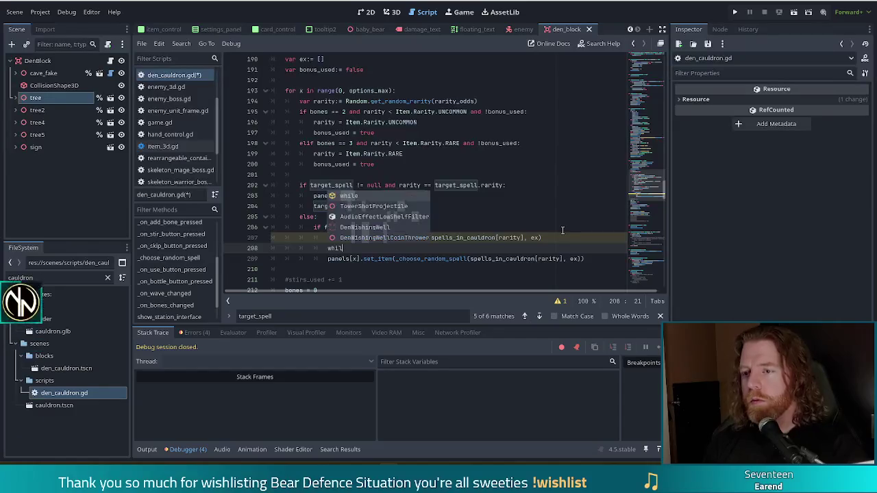
{"action": "type", "text": " s"}
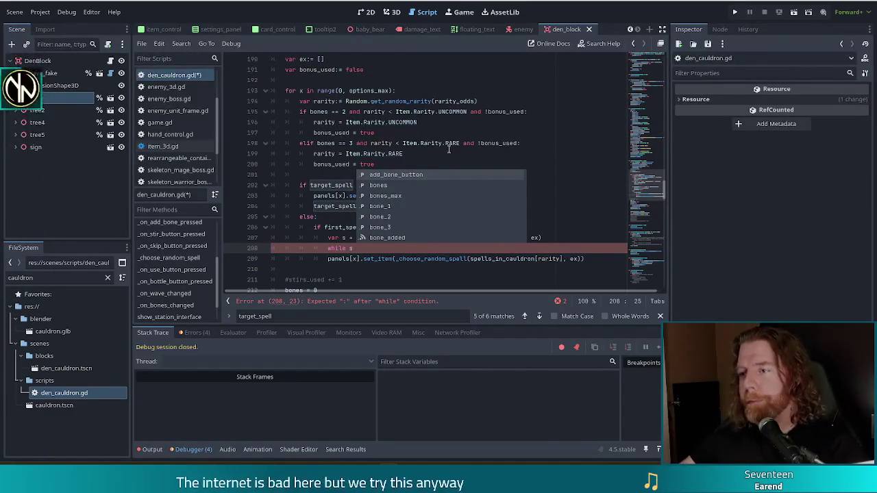
{"action": "left_click", "coordinate": [357, 154]}
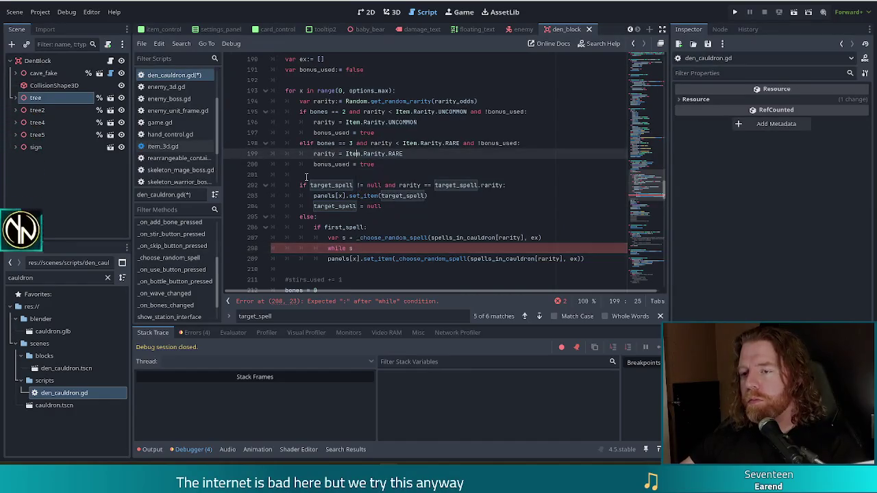
{"action": "left_click", "coordinate": [363, 249]}
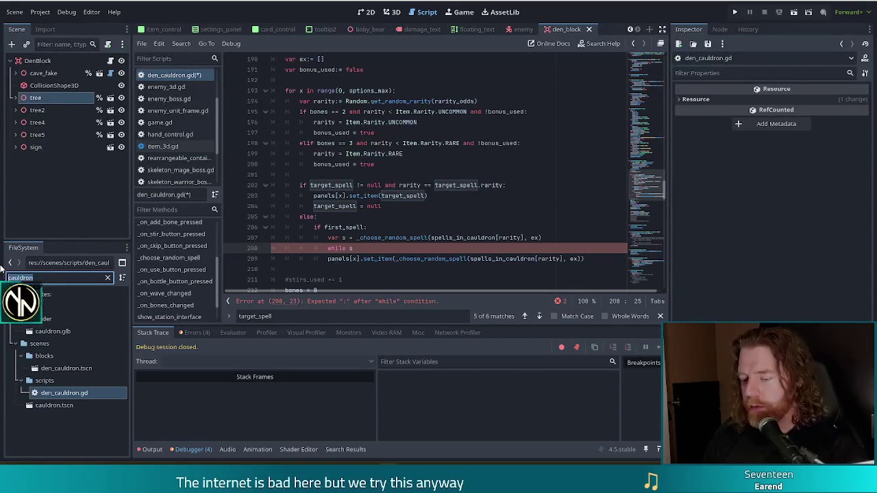
Filter FileSystem with 'transmu' and scroll the script up to its variable declarations near line 62.
{"action": "type", "text": "transmu"}
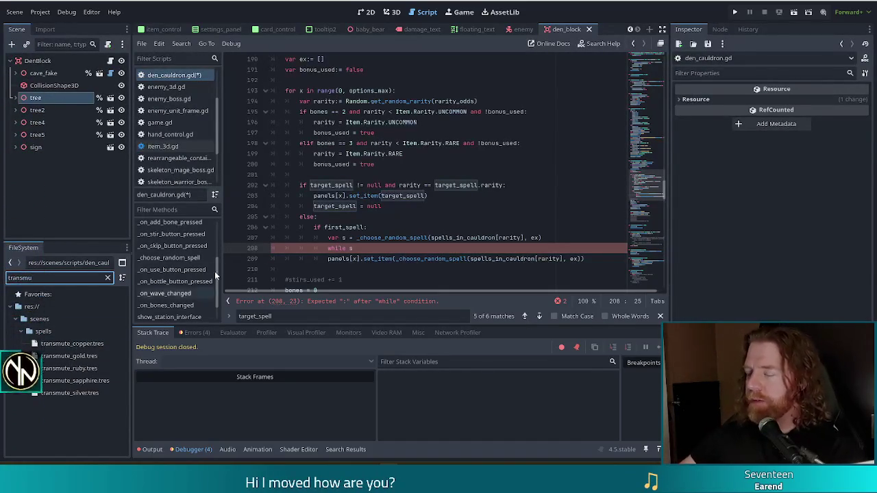
{"action": "left_click", "coordinate": [389, 250]}
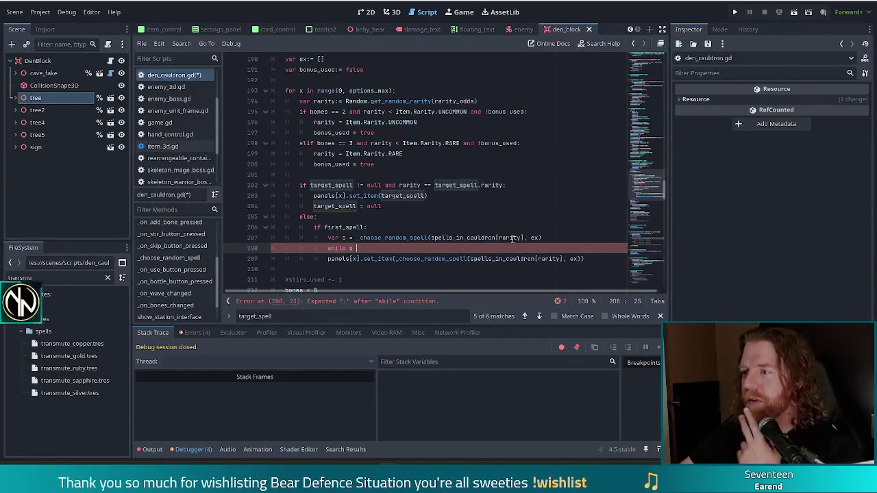
{"action": "mouse_move", "coordinate": [652, 185]}
{"action": "left_mouse_down"}
{"action": "mouse_move", "coordinate": [661, 51]}
{"action": "mouse_move", "coordinate": [651, 92]}
{"action": "mouse_move", "coordinate": [648, 85]}
{"action": "left_mouse_up"}
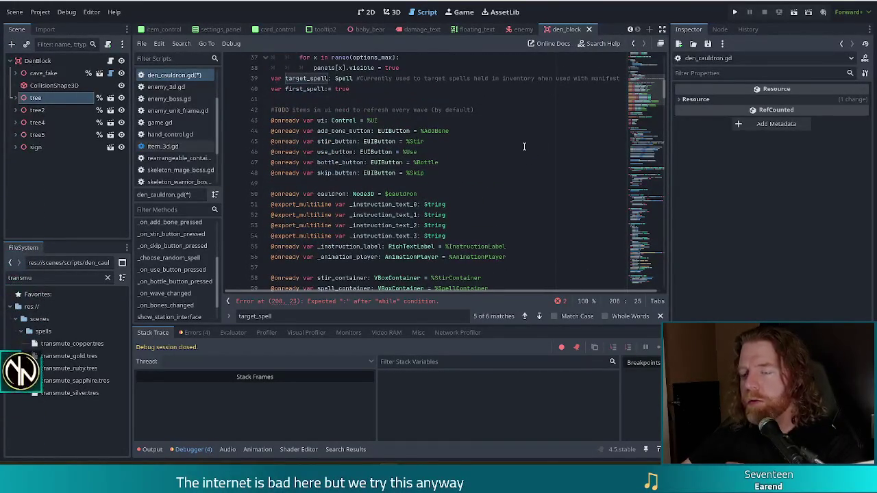
{"action": "left_click_drag", "start_coordinate": [648, 88], "coordinate": [650, 98]}
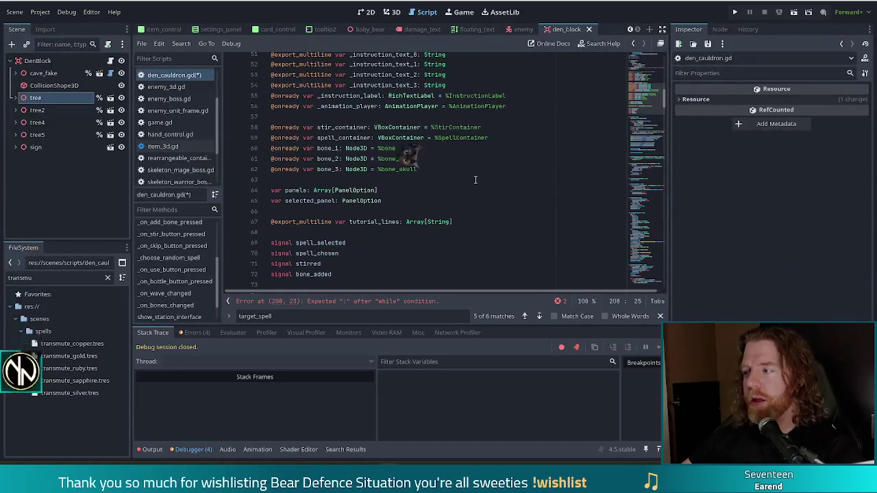
{"action": "left_click", "coordinate": [423, 167]}
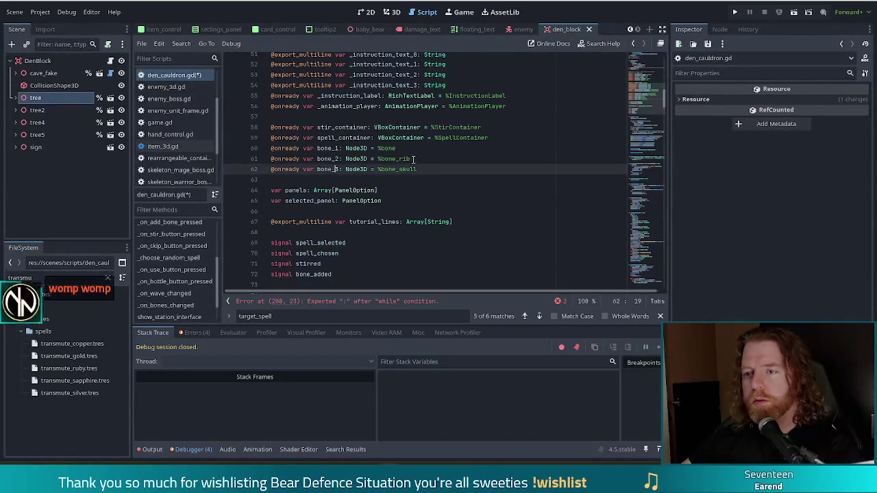
Run a project-wide Find in Files search for 'transmute_'.
{"action": "key", "text": "ctrl+shift+f"}
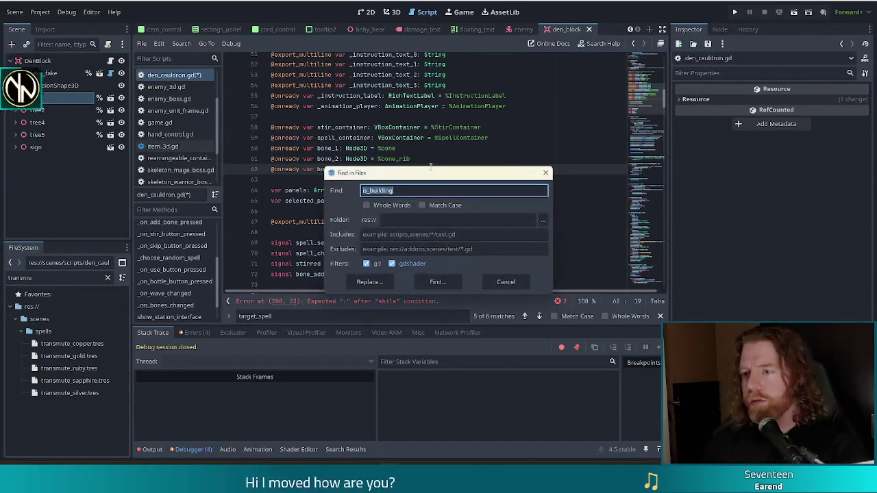
{"action": "type", "text": "rune"}
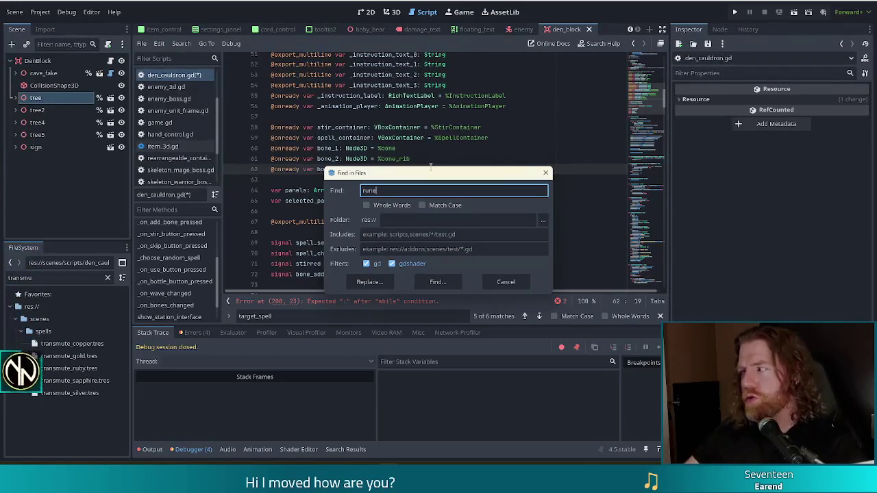
{"action": "key", "text": "BackSpace"}
{"action": "key", "text": "BackSpace"}
{"action": "key", "text": "BackSpace"}
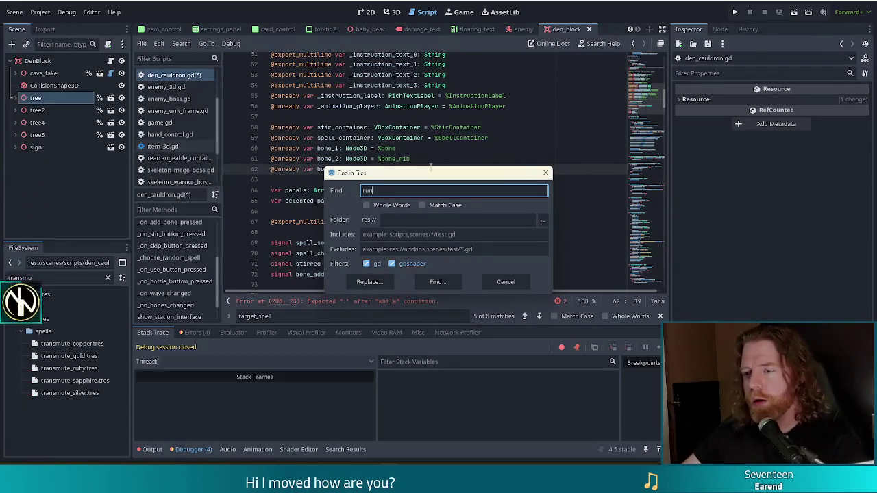
{"action": "type", "text": "transmute_"}
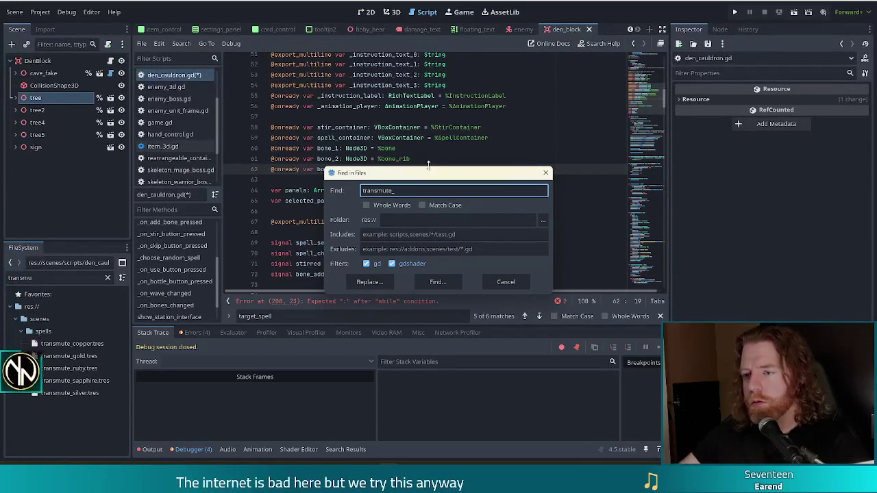
{"action": "left_click", "coordinate": [422, 282]}
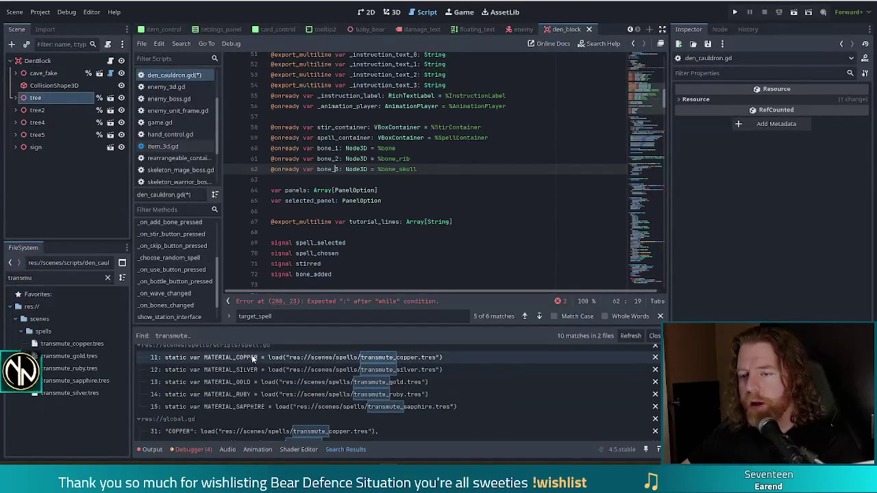
Look through the matches and open global.gd at its COPPER card material entry.
{"action": "scroll", "coordinate": [315, 383], "scroll_direction": "up", "scroll_amount": 1}
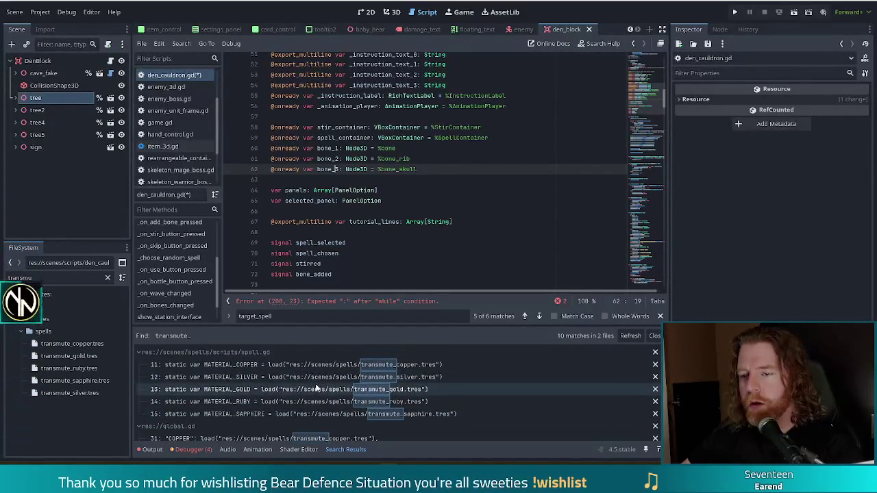
{"action": "left_click_drag", "start_coordinate": [646, 110], "coordinate": [643, 203]}
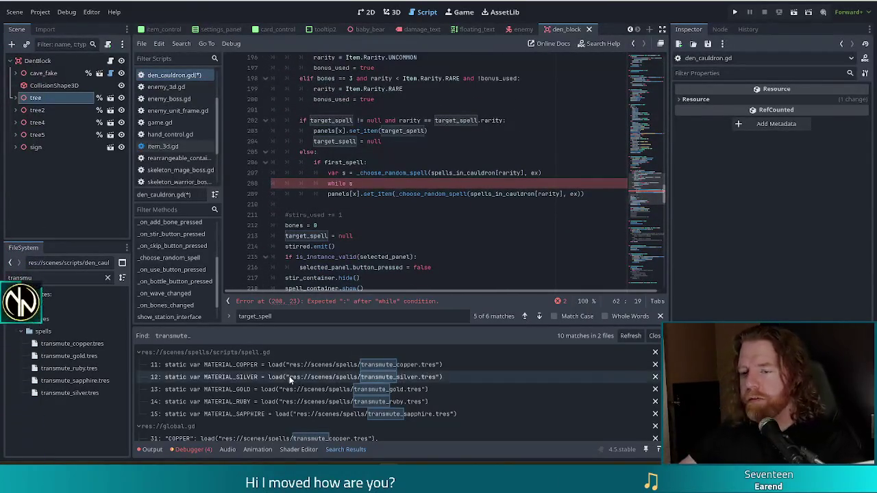
{"action": "scroll", "coordinate": [324, 370], "scroll_direction": "down", "scroll_amount": 1}
{"action": "scroll", "coordinate": [323, 370], "scroll_direction": "down", "scroll_amount": 3}
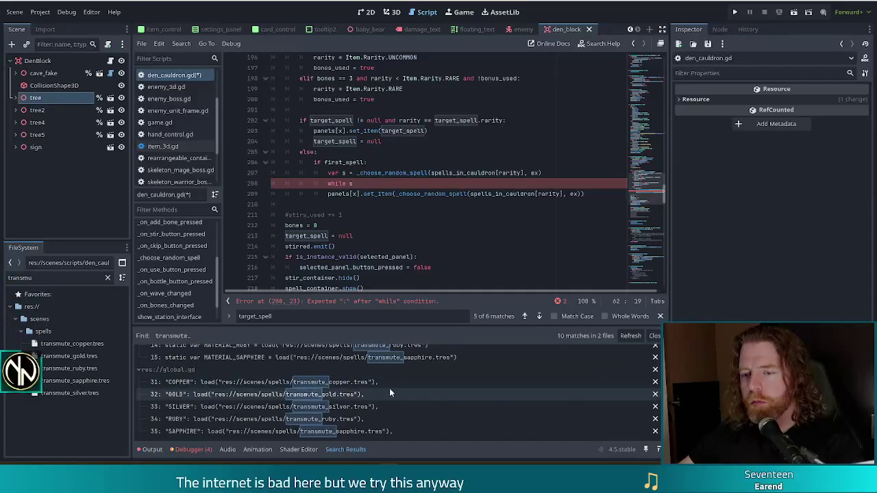
{"action": "scroll", "coordinate": [390, 392], "scroll_direction": "up", "scroll_amount": 1}
{"action": "scroll", "coordinate": [363, 394], "scroll_direction": "up", "scroll_amount": 2}
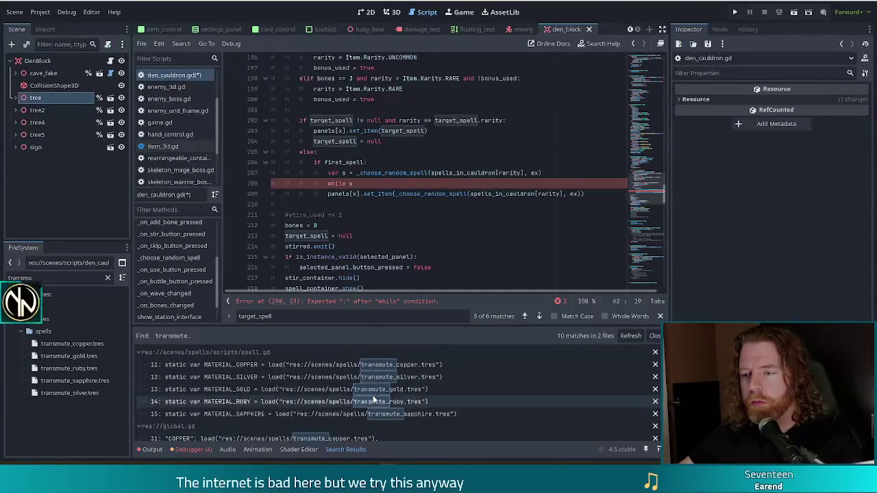
{"action": "scroll", "coordinate": [377, 395], "scroll_direction": "down", "scroll_amount": 2}
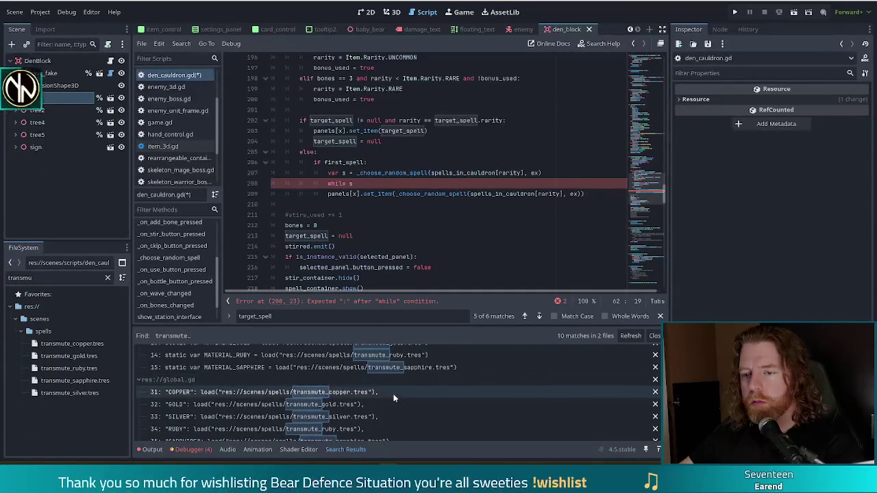
{"action": "scroll", "coordinate": [393, 396], "scroll_direction": "up", "scroll_amount": 4}
{"action": "scroll", "coordinate": [396, 386], "scroll_direction": "down", "scroll_amount": 4}
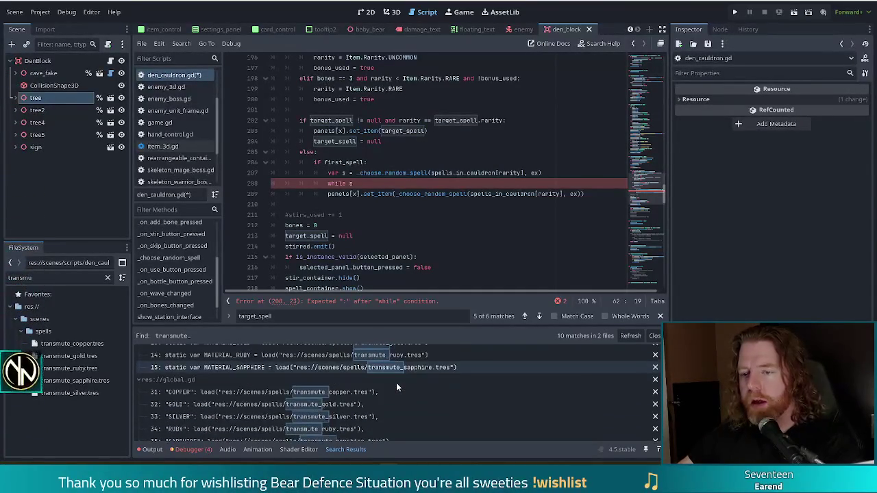
{"action": "left_click", "coordinate": [275, 391]}
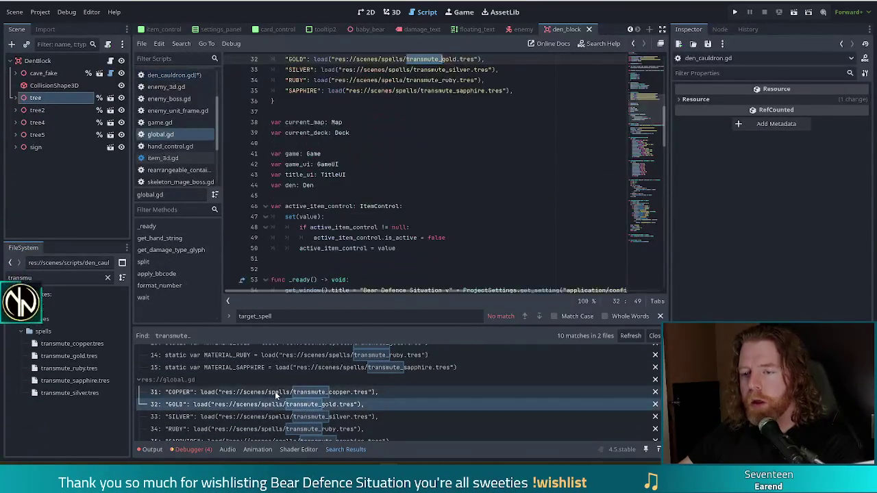
Insert a TODO comment above card_materials saying to use spell constants here.
{"action": "scroll", "coordinate": [331, 210], "scroll_direction": "up", "scroll_amount": 2}
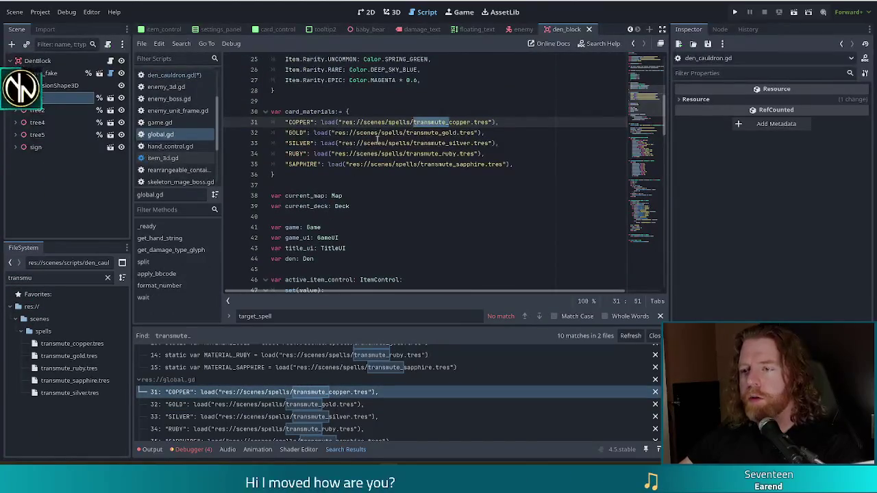
{"action": "scroll", "coordinate": [350, 216], "scroll_direction": "up", "scroll_amount": 8}
{"action": "scroll", "coordinate": [377, 140], "scroll_direction": "down", "scroll_amount": 7}
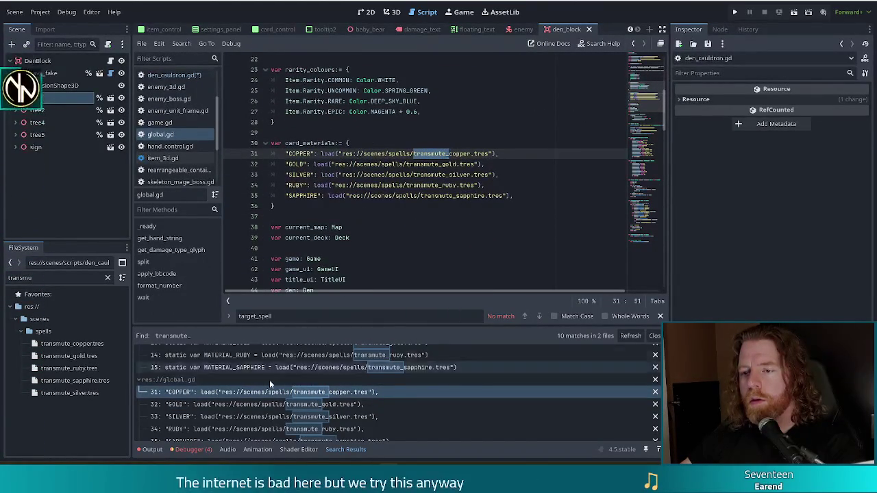
{"action": "scroll", "coordinate": [261, 381], "scroll_direction": "up", "scroll_amount": 3}
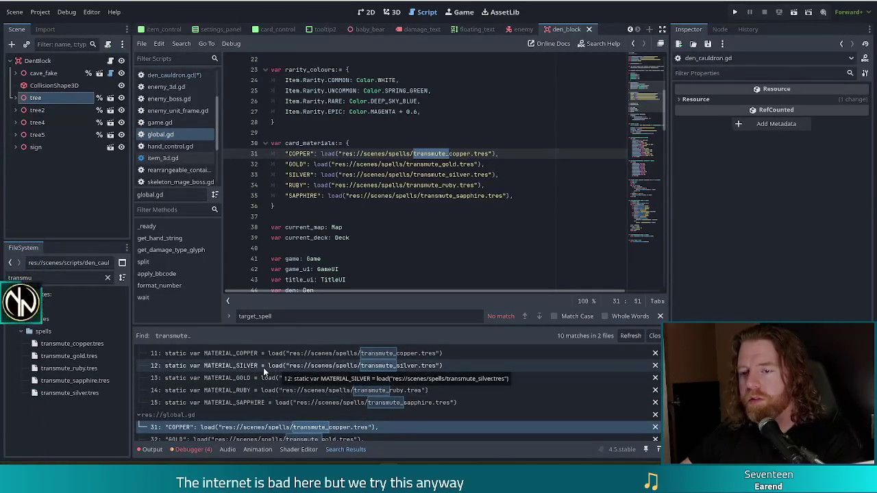
{"action": "scroll", "coordinate": [263, 367], "scroll_direction": "up", "scroll_amount": 1}
{"action": "left_click", "coordinate": [376, 133]}
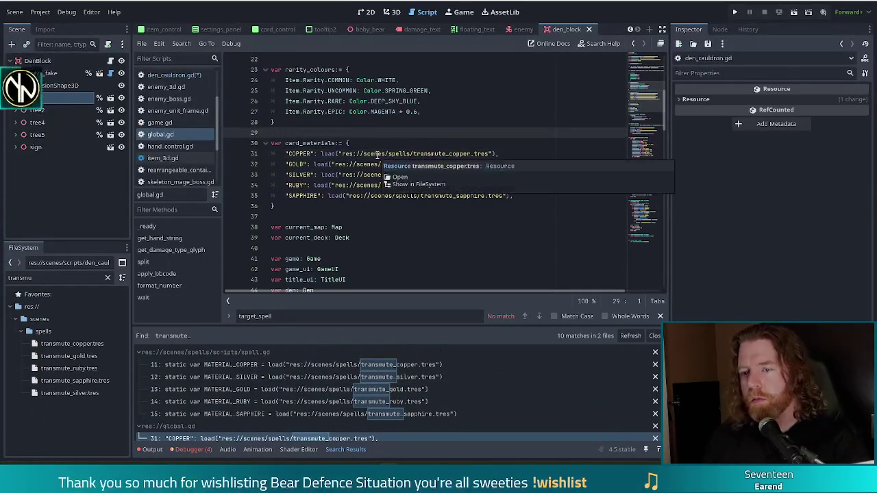
{"action": "key", "text": "Return"}
{"action": "type", "text": "#TODO use"}
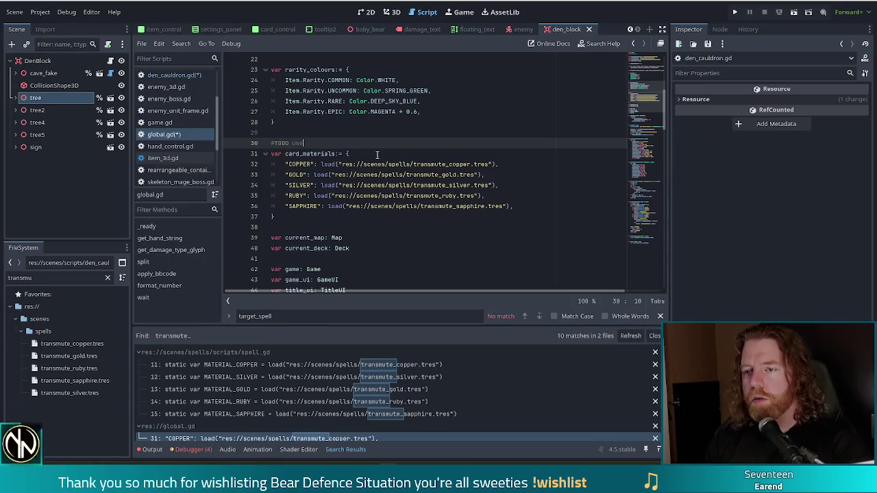
{"action": "type", "text": "sc"}
{"action": "type", "text": "constants here"}
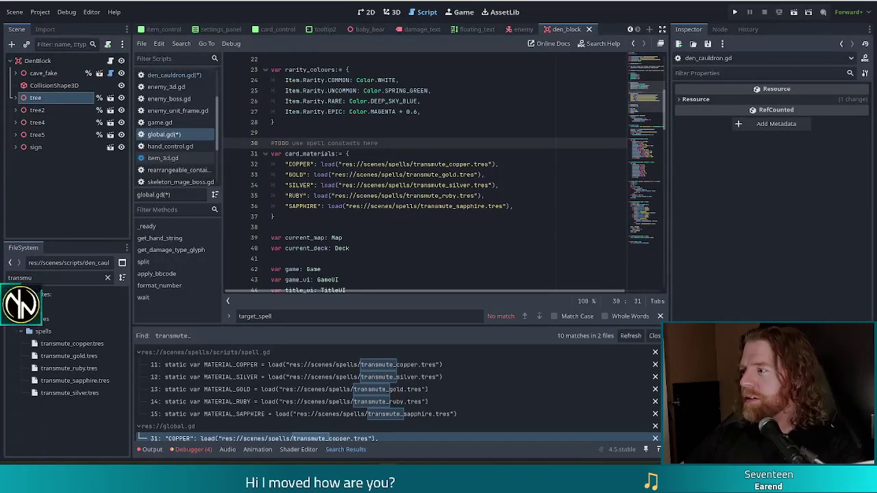
Move through the card_materials entries to the RUBY material line.
{"action": "left_click", "coordinate": [508, 196]}
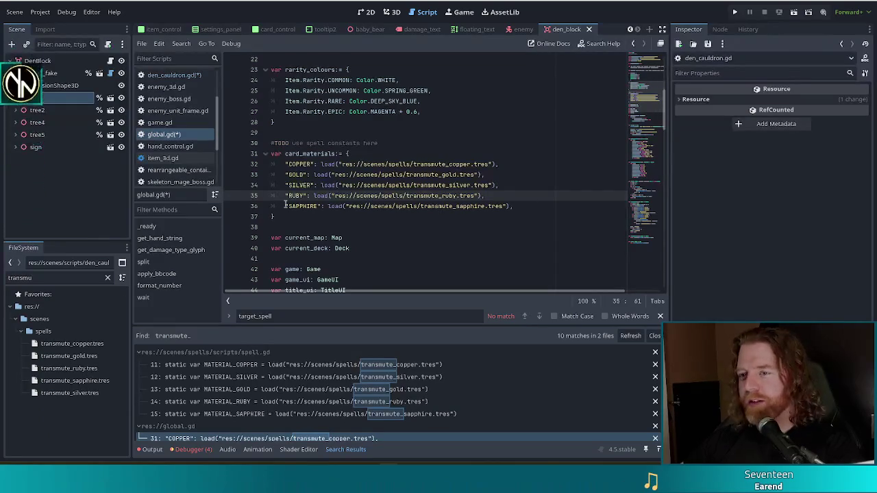
{"action": "left_click", "coordinate": [383, 156]}
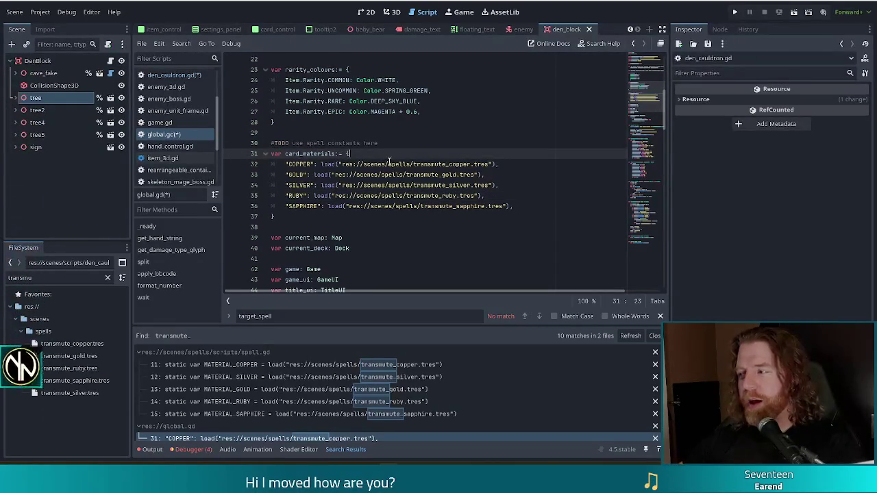
{"action": "mouse_move", "coordinate": [384, 163]}
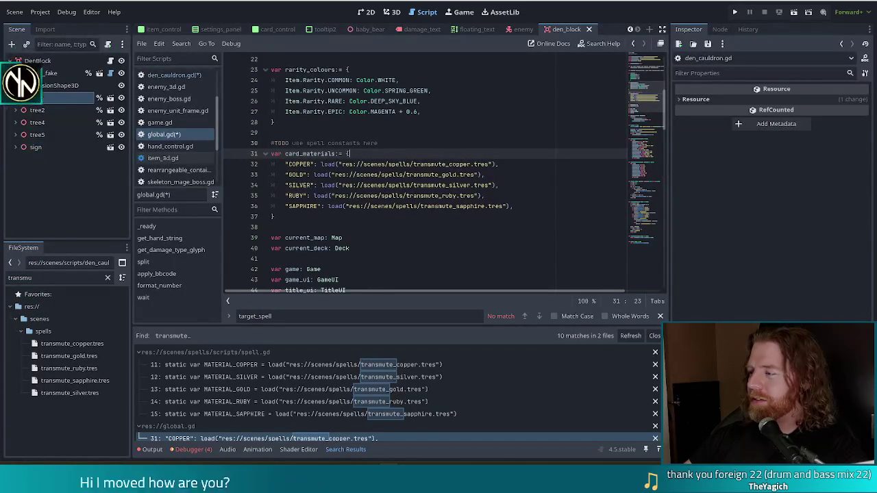
{"action": "left_click", "coordinate": [470, 195]}
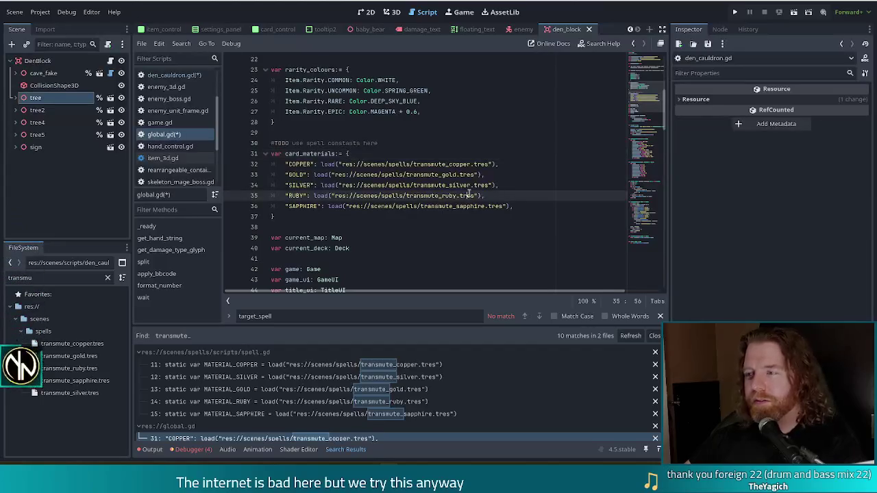
{"action": "left_click", "coordinate": [363, 153]}
{"action": "mouse_move", "coordinate": [361, 205]}
{"action": "left_mouse_down"}
{"action": "mouse_move", "coordinate": [346, 166]}
{"action": "mouse_move", "coordinate": [346, 175]}
{"action": "left_mouse_up"}
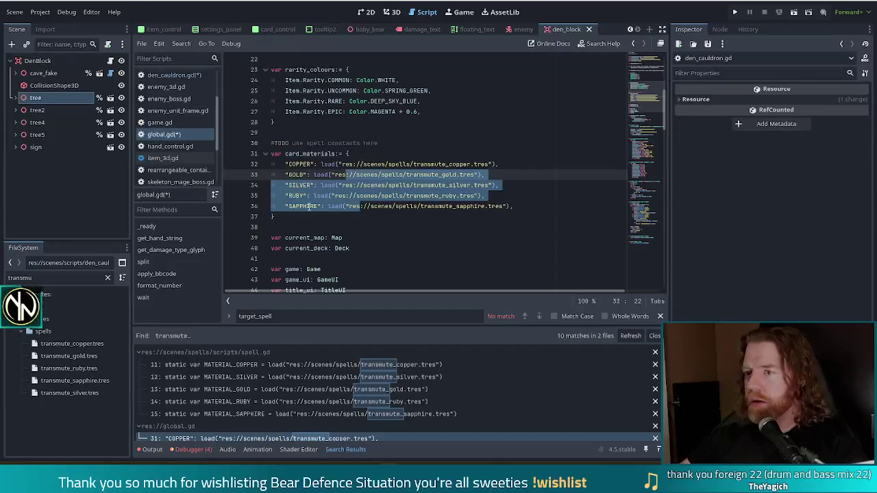
{"action": "left_click", "coordinate": [495, 165]}
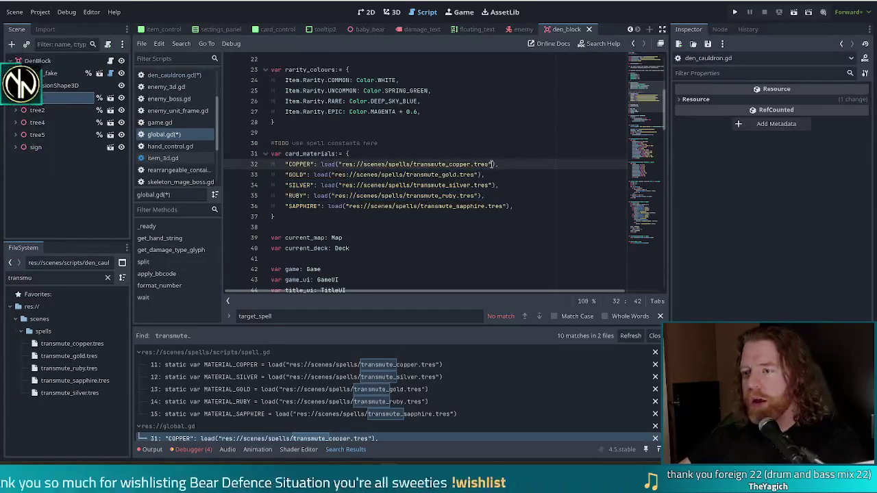
{"action": "left_click_drag", "start_coordinate": [495, 165], "coordinate": [321, 164]}
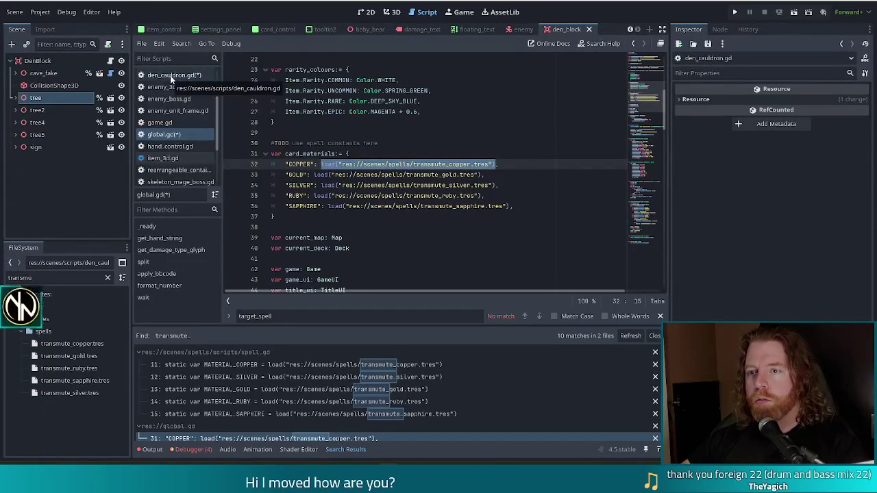
{"action": "scroll", "coordinate": [183, 163], "scroll_direction": "down", "scroll_amount": 2}
{"action": "scroll", "coordinate": [183, 162], "scroll_direction": "down", "scroll_amount": 3}
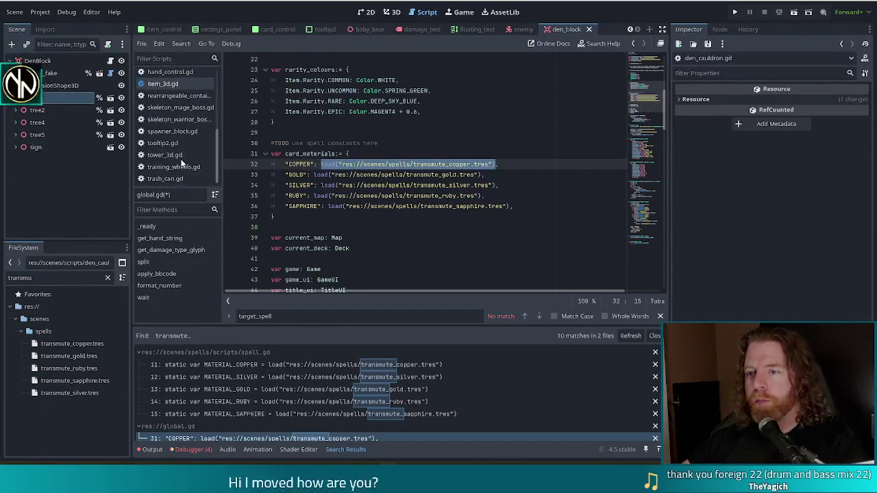
{"action": "double_click", "coordinate": [61, 279]}
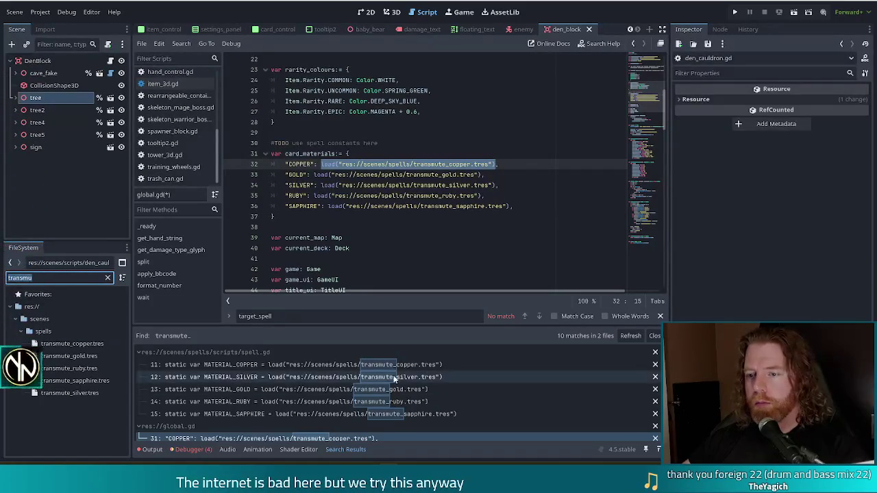
{"action": "left_click", "coordinate": [339, 366]}
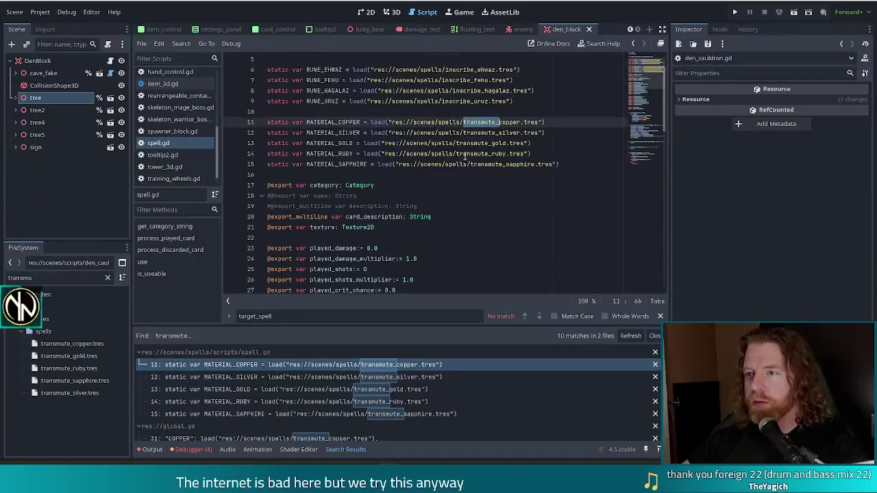
{"action": "scroll", "coordinate": [465, 156], "scroll_direction": "up", "scroll_amount": 2}
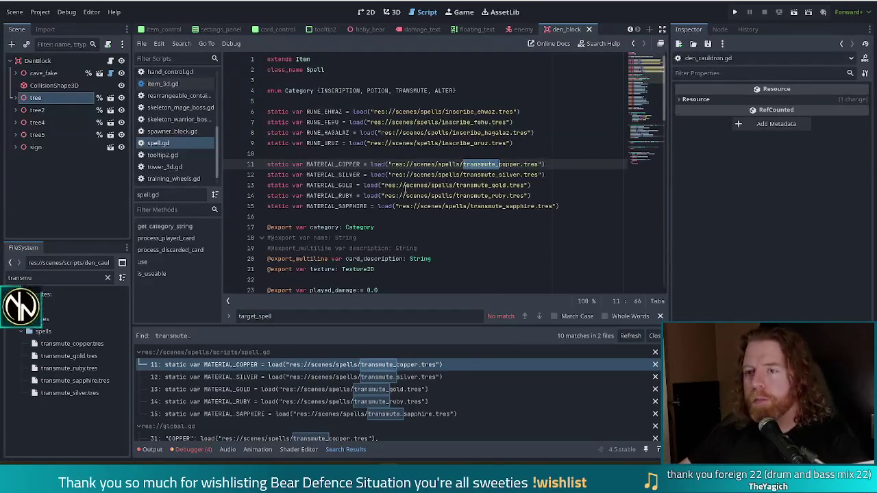
{"action": "key", "text": "alt+Left"}
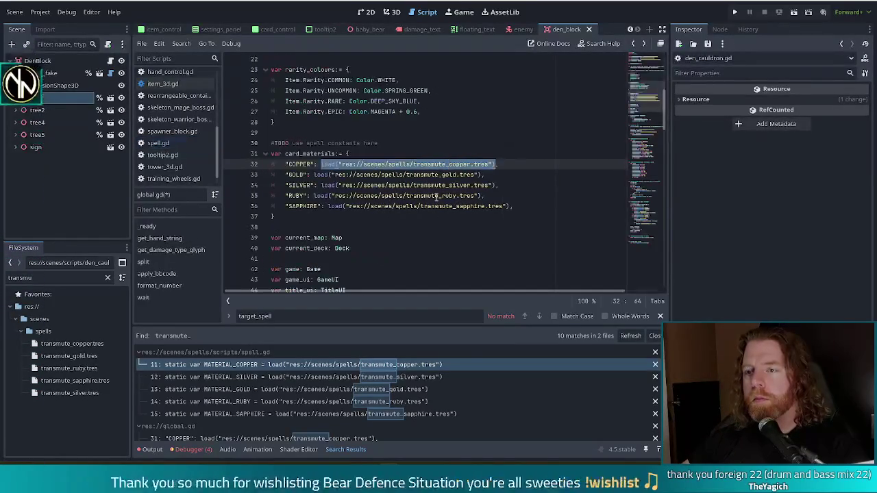
Replace the COPPER entry's load() path on line 32 with Spell.MATERIAL_COPPER.
{"action": "left_click", "coordinate": [317, 153]}
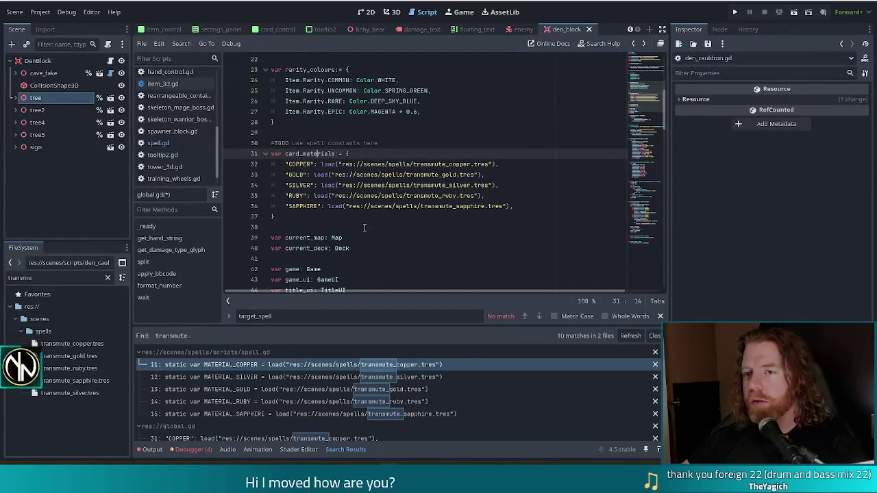
{"action": "mouse_move", "coordinate": [447, 160]}
{"action": "left_click", "coordinate": [341, 175]}
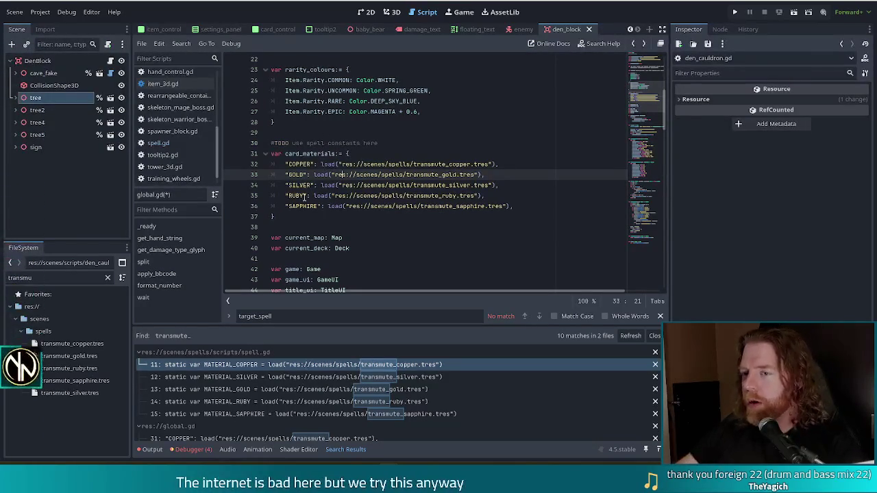
{"action": "mouse_move", "coordinate": [336, 176]}
{"action": "left_click_drag", "start_coordinate": [319, 164], "coordinate": [489, 165]}
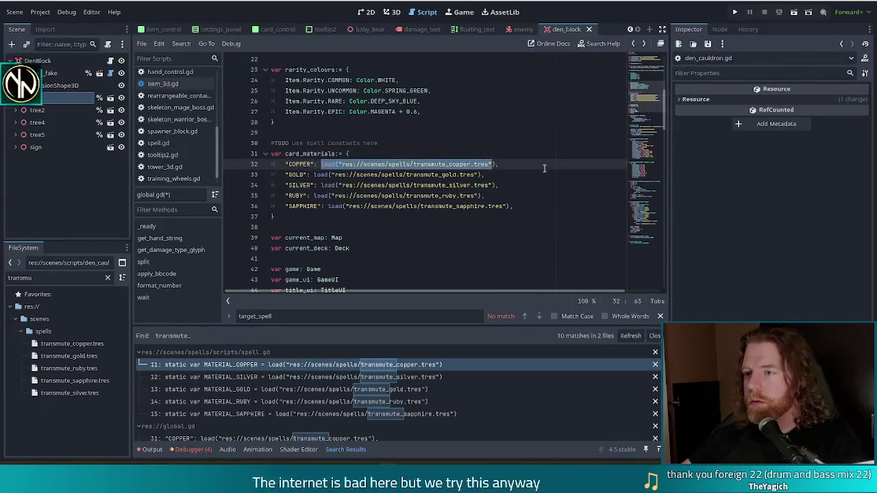
{"action": "type", "text": "Spell.COpp,"}
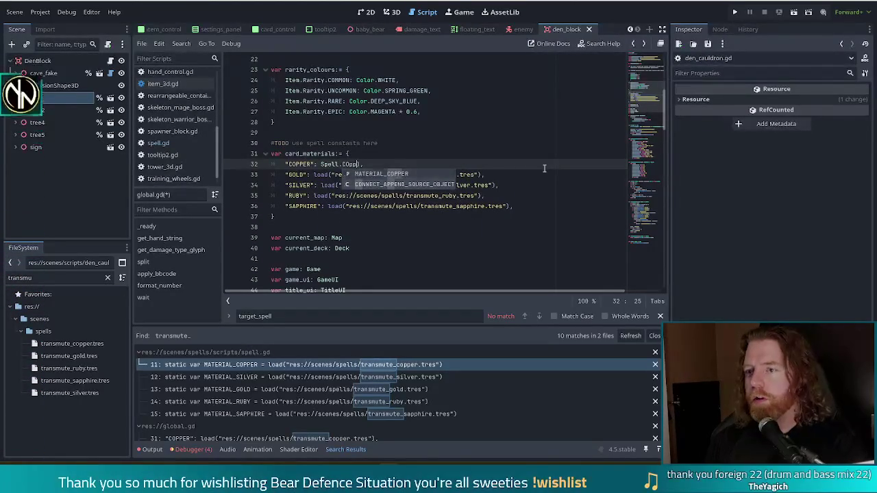
{"action": "key", "text": "Return"}
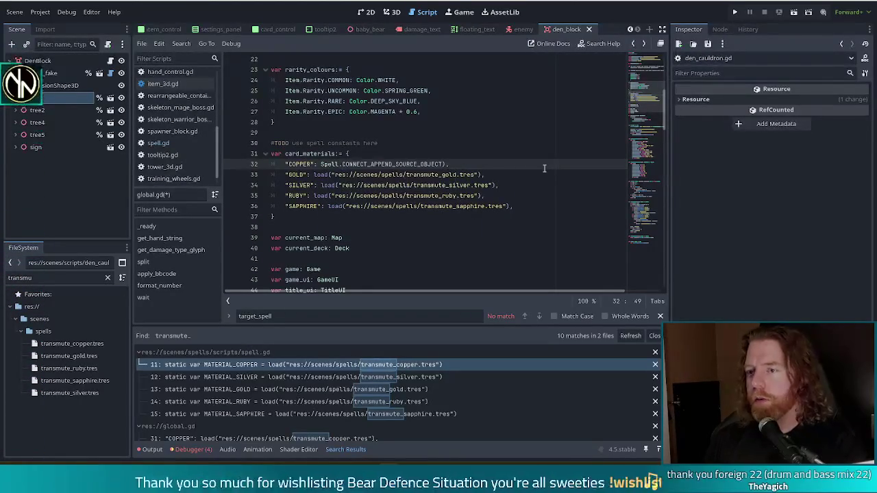
{"action": "key", "text": "ctrl+z"}
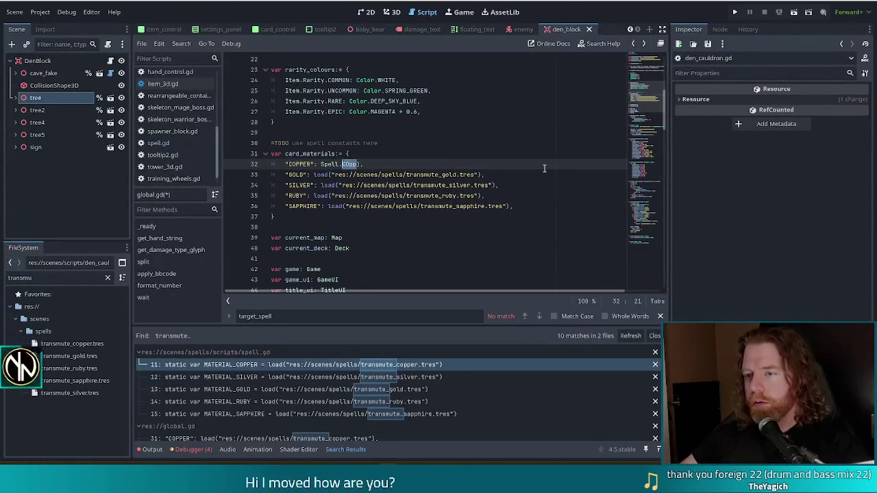
{"action": "type", "text": "C"}
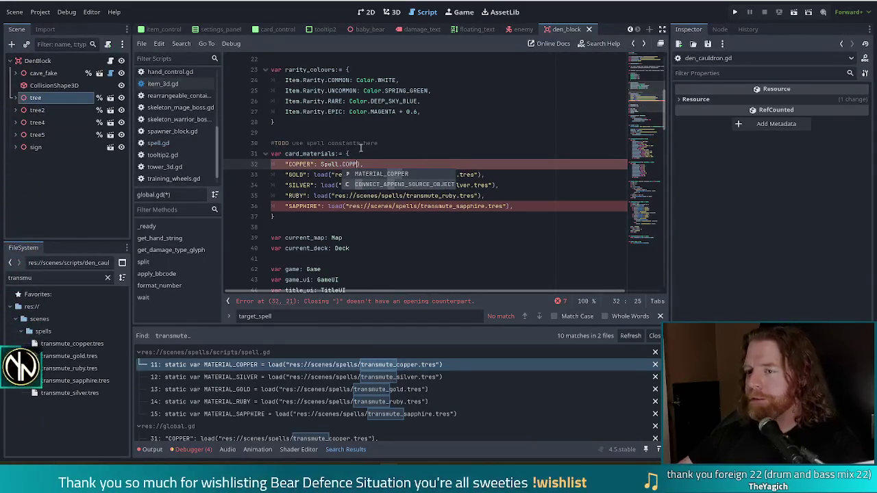
{"action": "left_click", "coordinate": [391, 175]}
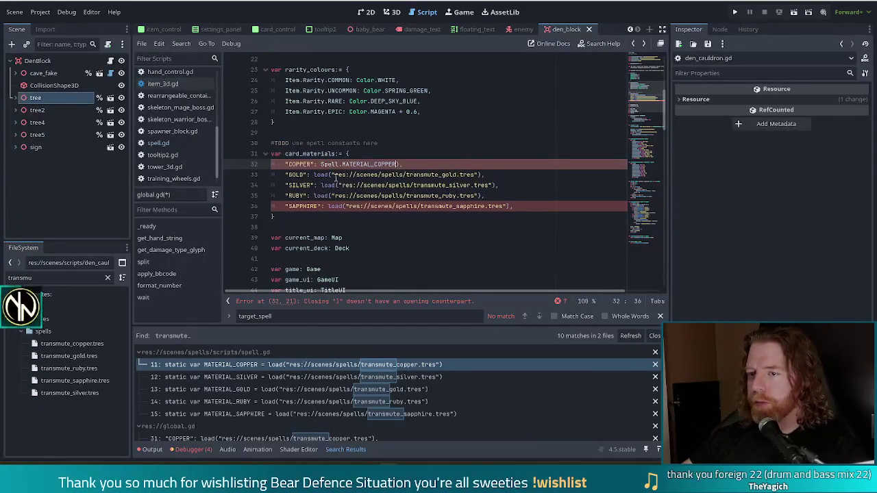
{"action": "left_click_drag", "start_coordinate": [313, 175], "coordinate": [478, 175]}
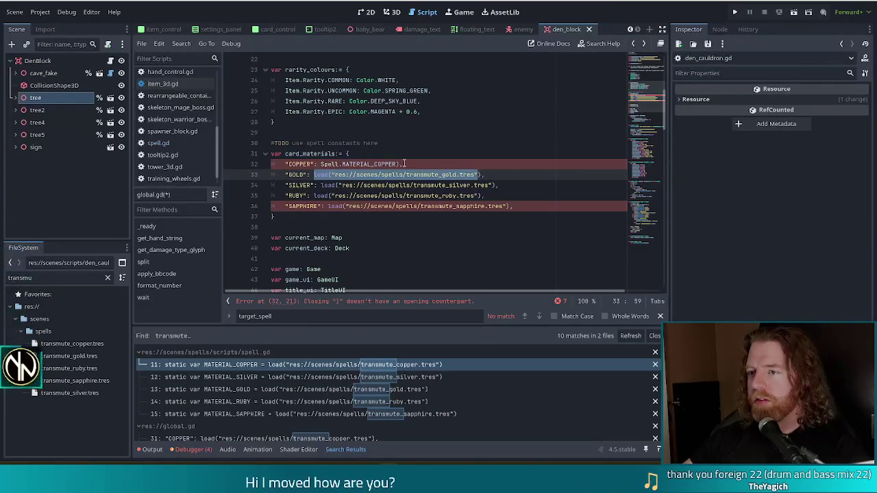
{"action": "left_click", "coordinate": [379, 163]}
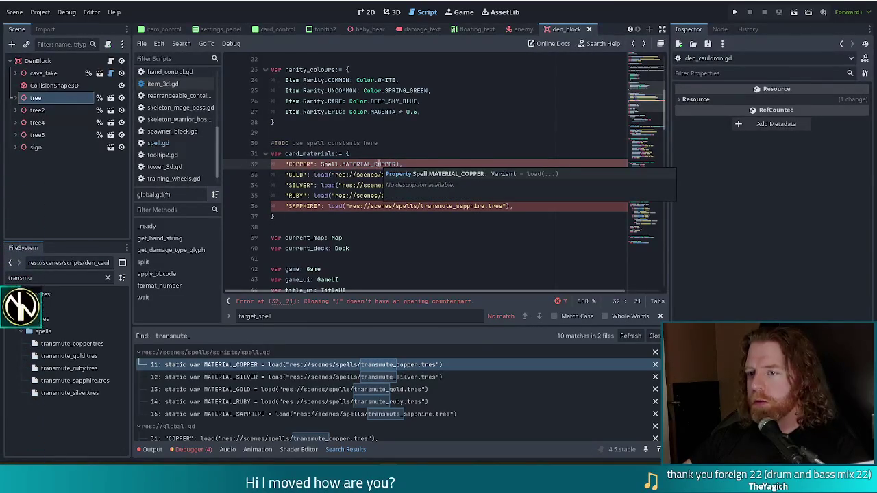
{"action": "key", "text": "Right"}
{"action": "key", "text": "Right"}
{"action": "key", "text": "Right"}
{"action": "key", "text": "BackSpace"}
Replace the GOLD entry's load() path on line 33 with Spell.MATERIAL_GOLD.
{"action": "left_click", "coordinate": [361, 175]}
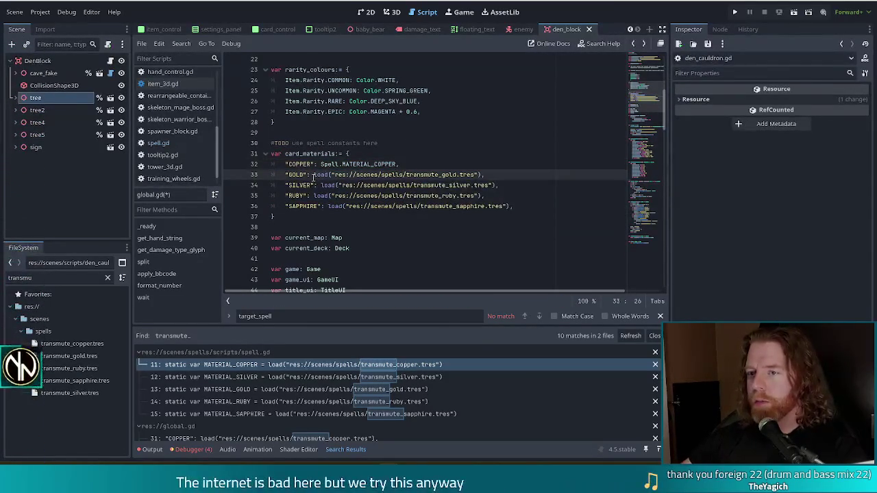
{"action": "key", "text": "shift+End"}
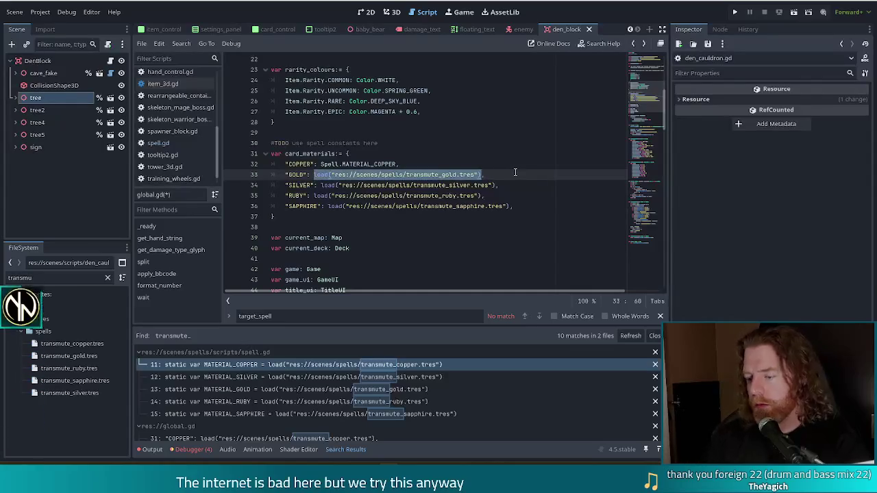
{"action": "key", "text": "BackSpace"}
{"action": "type", "text": "SpellMA"}
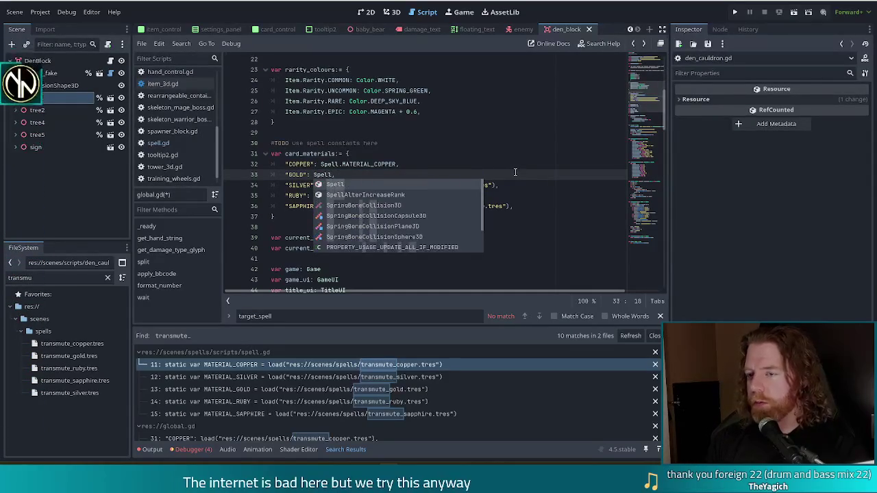
{"action": "key", "text": "BackSpace"}
{"action": "key", "text": "BackSpace"}
{"action": "type", "text": ".MAT"}
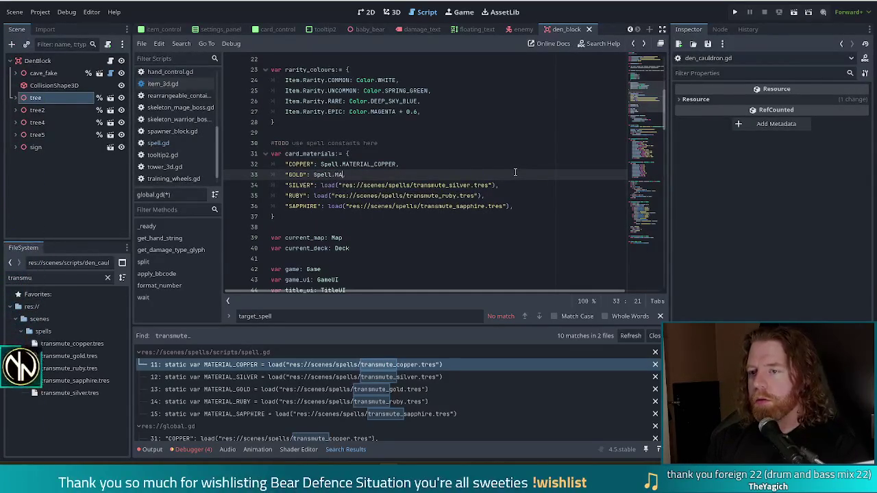
{"action": "key", "text": "Down"}
{"action": "key", "text": "Return"}
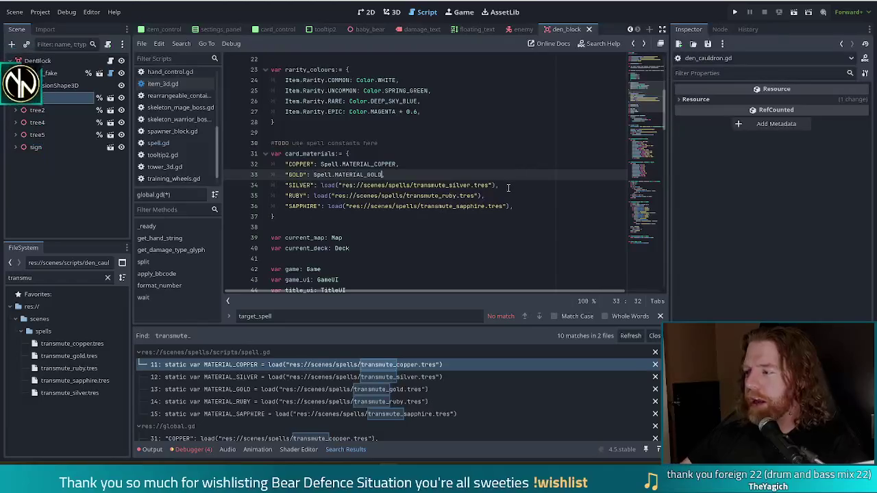
Set SILVER to Spell.MATERIAL_SILVER, then bring up the toyag.png dinosaur drawing in the browser.
{"action": "mouse_move", "coordinate": [477, 186]}
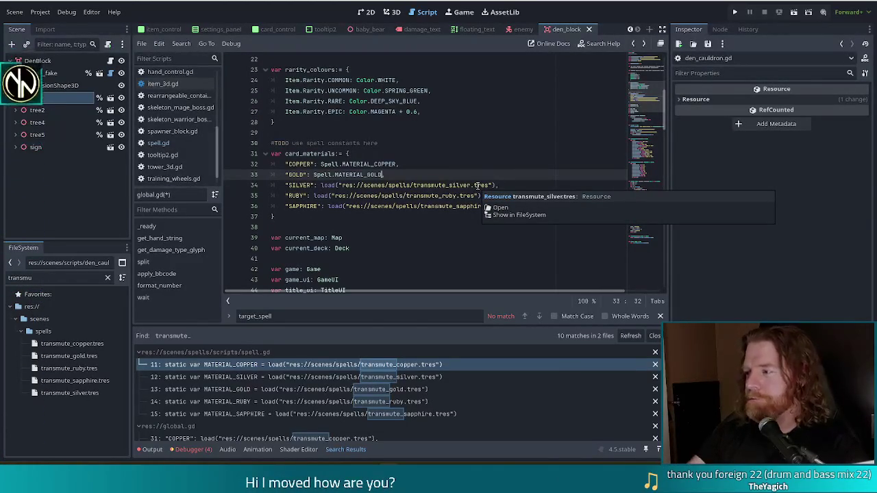
{"action": "left_click", "coordinate": [321, 185]}
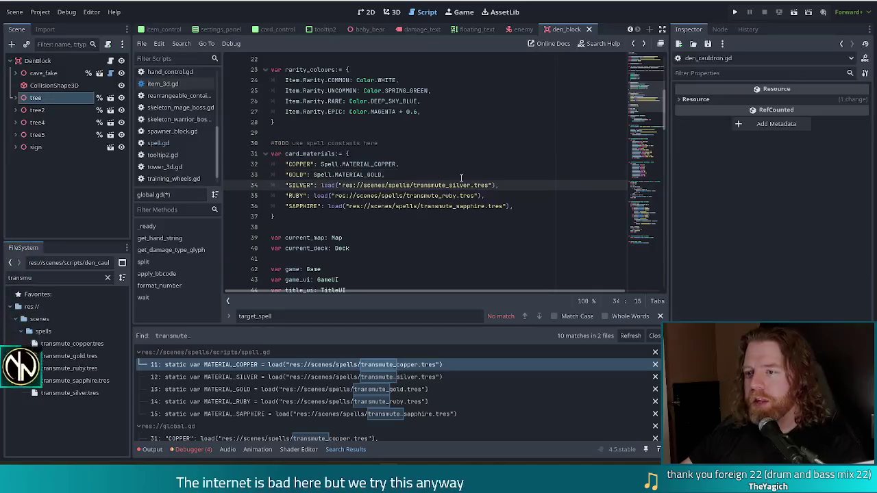
{"action": "left_click", "coordinate": [498, 185], "text": "shift"}
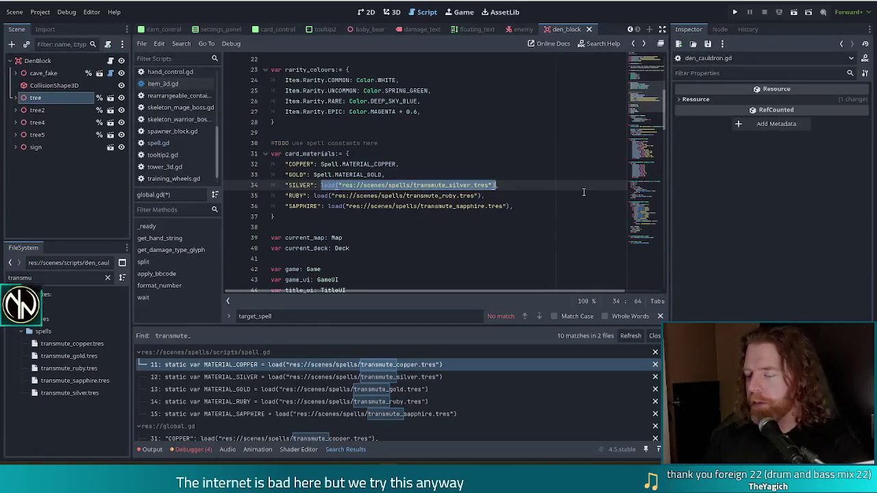
{"action": "type", "text": "SM"}
{"action": "key", "text": "BackSpace"}
{"action": "key", "text": "BackSpace"}
{"action": "type", "text": "Spell."}
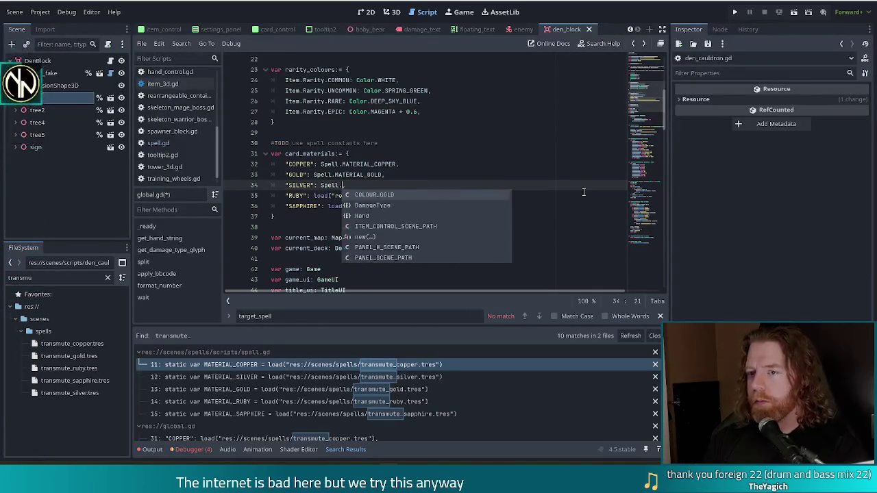
{"action": "type", "text": "M"}
{"action": "key", "text": "Down"}
{"action": "key", "text": "Down"}
{"action": "key", "text": "Down"}
{"action": "key", "text": "Return"}
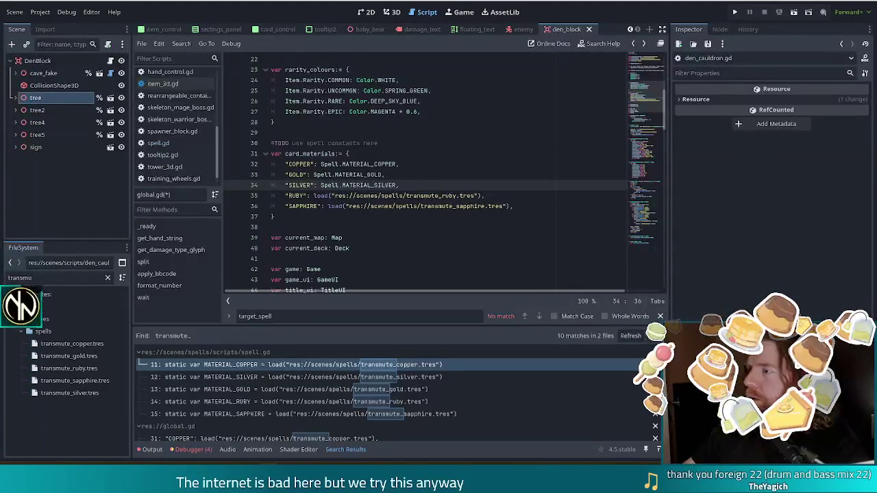
{"action": "key", "text": "alt+Tab"}
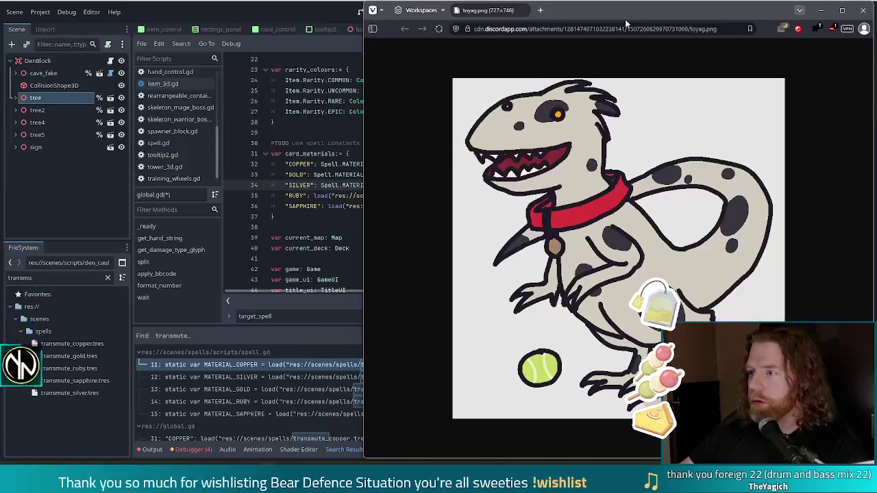
{"action": "left_click_drag", "start_coordinate": [635, 14], "coordinate": [425, 23]}
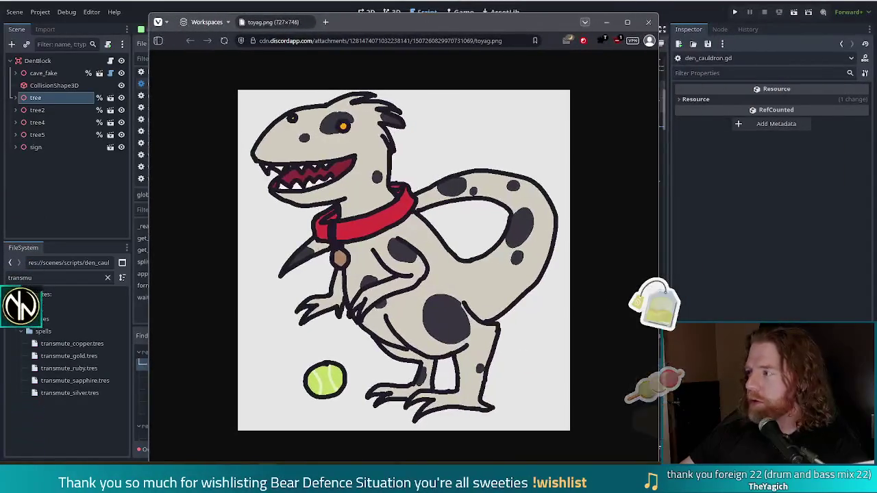